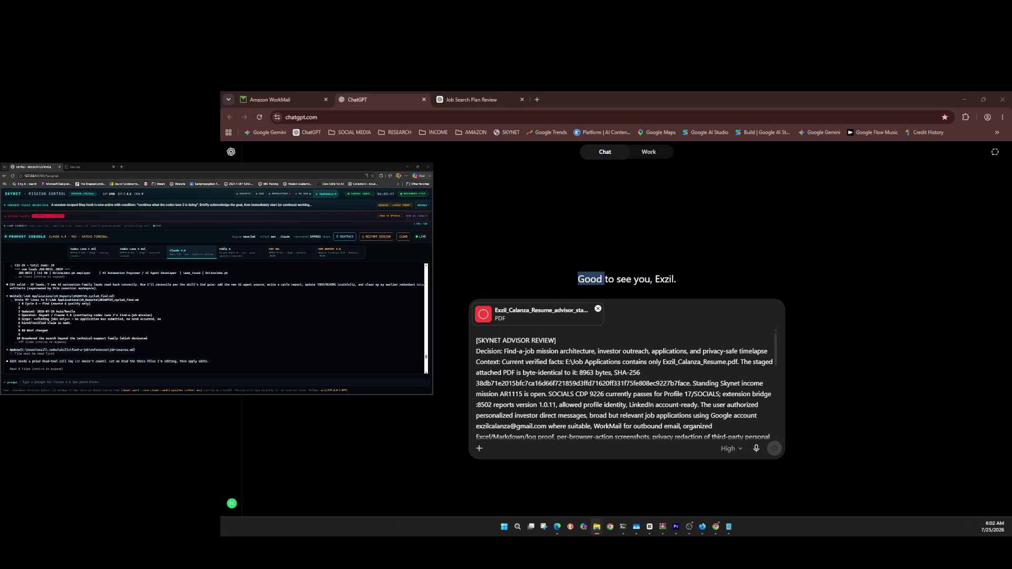
Close the ChatGPT resume review and Job Search Plan Review tabs, leaving Amazon WorkMail showing.
left_click(479, 98)
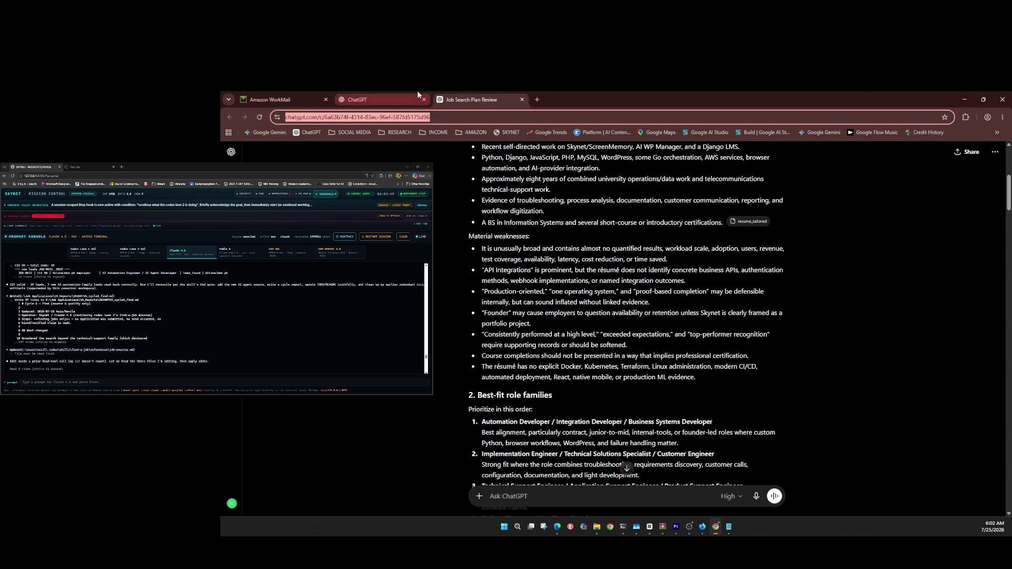
left_click(421, 96)
left_click(424, 100)
left_click(423, 100)
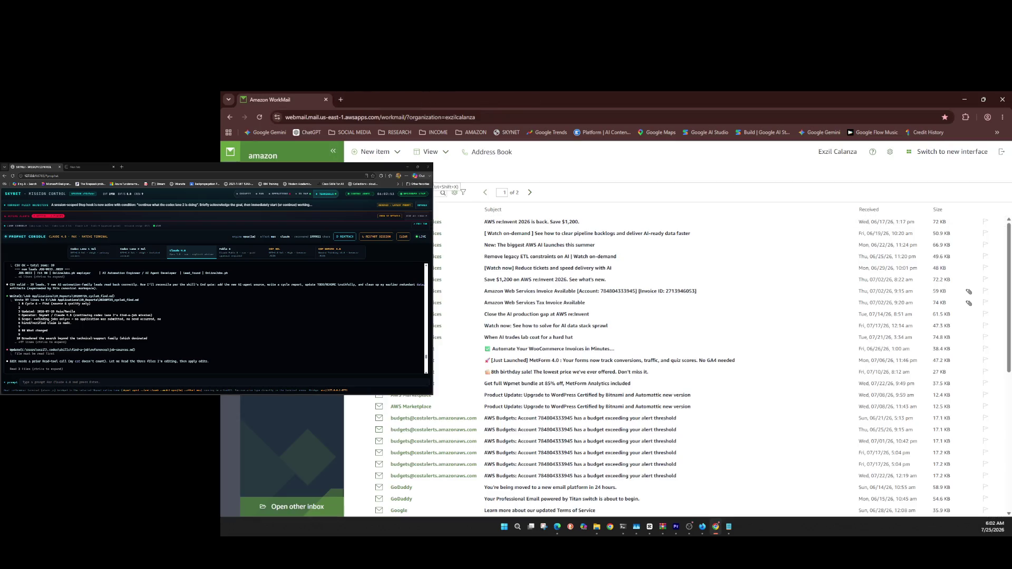
left_click(438, 222)
left_click(340, 99)
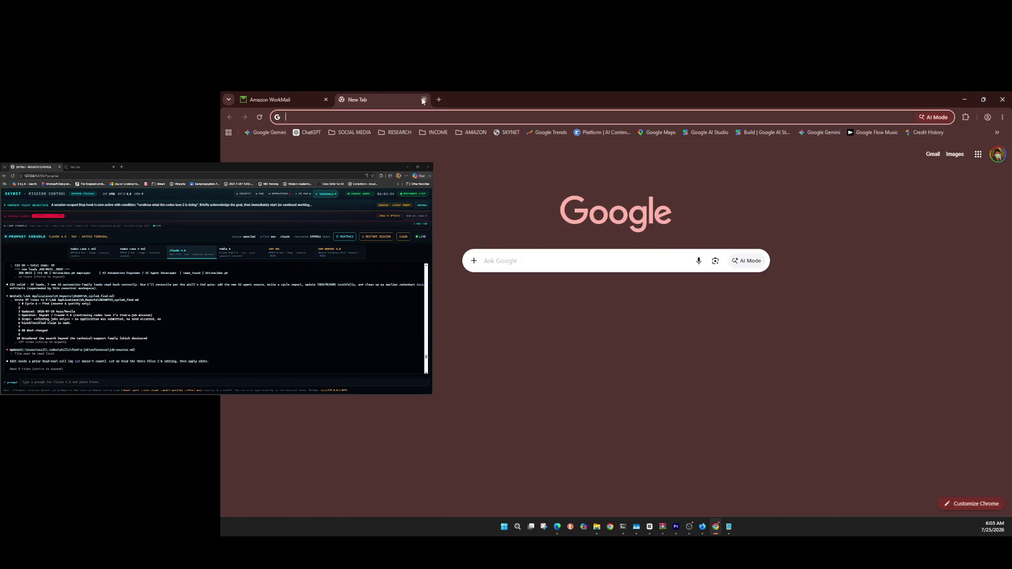
left_click(424, 99)
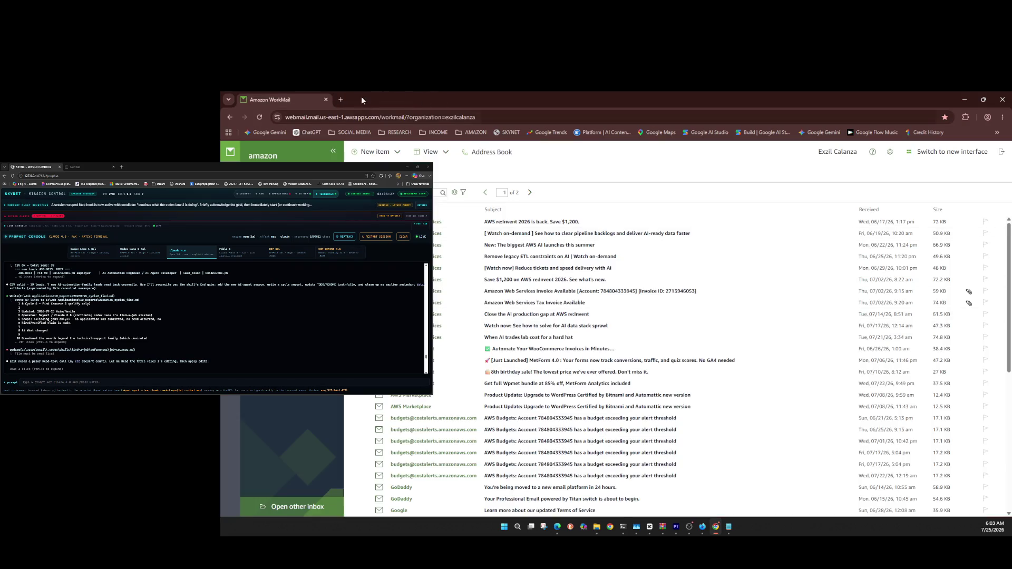
left_click(341, 99)
Close the Amazon WorkMail tab and begin typing a /goal in the Skynet console about following the MD file.
left_click(326, 99)
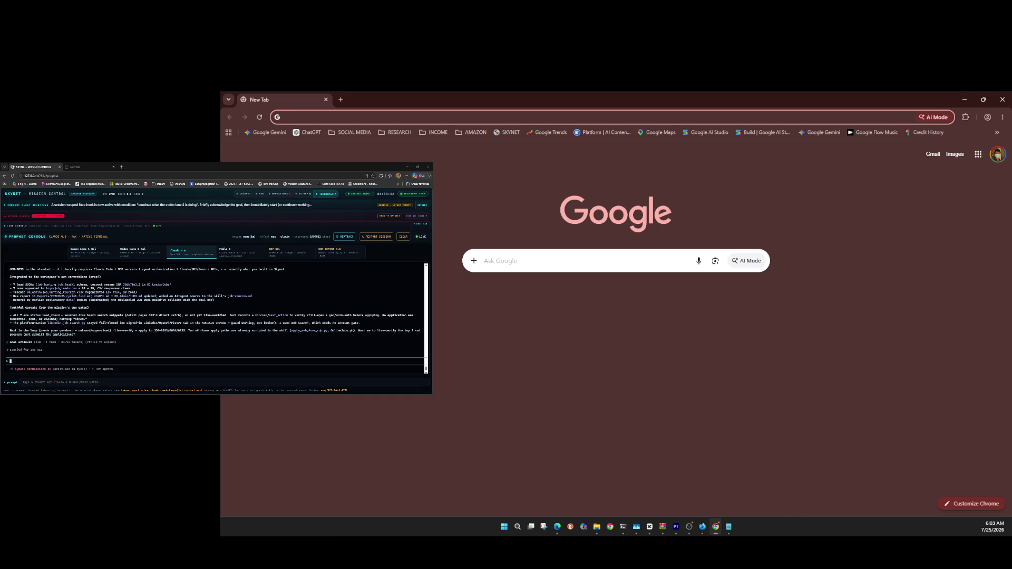
scroll(215, 319, "up", 1)
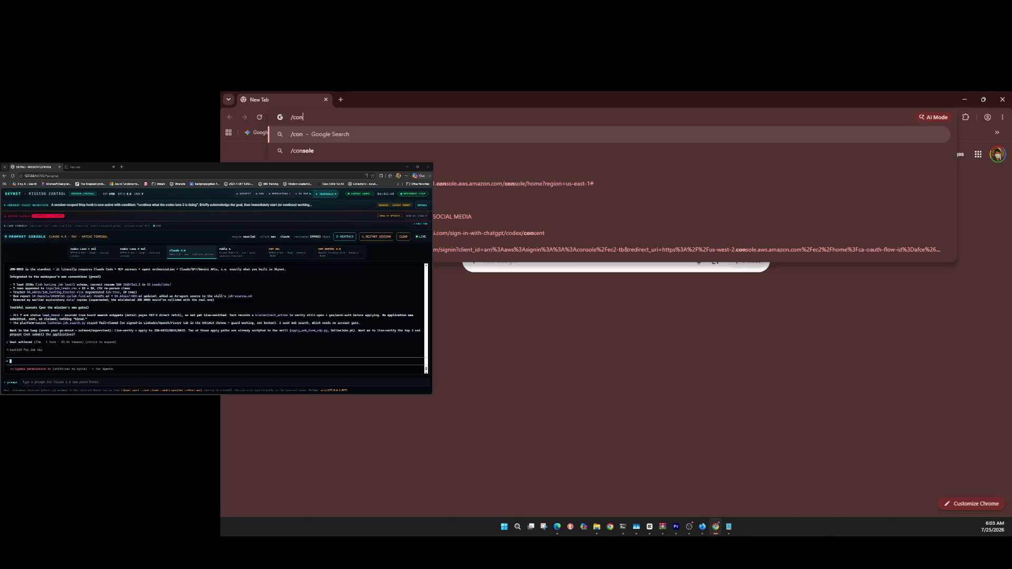
left_click(88, 350)
type("/goal")
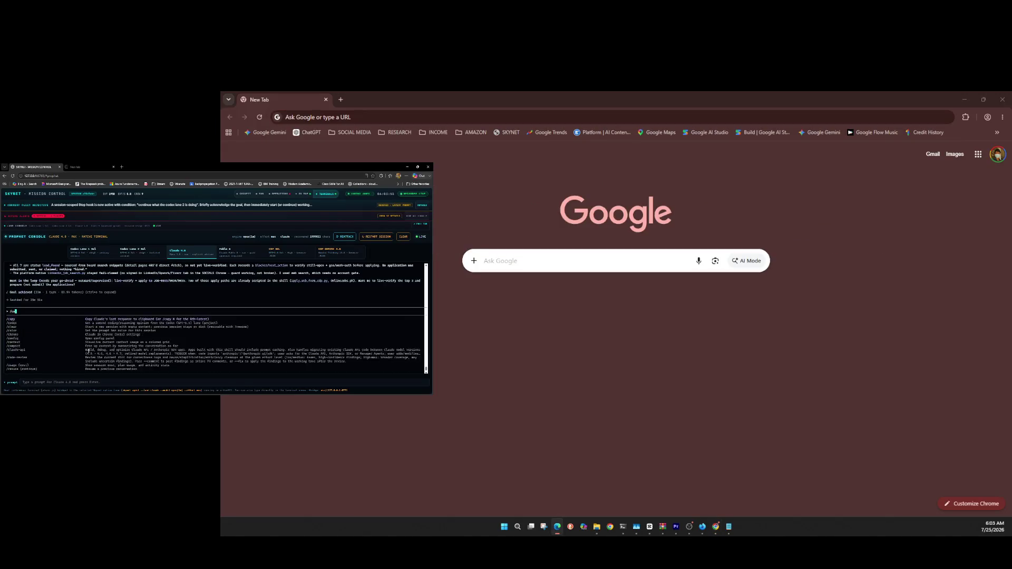
type(" find more ")
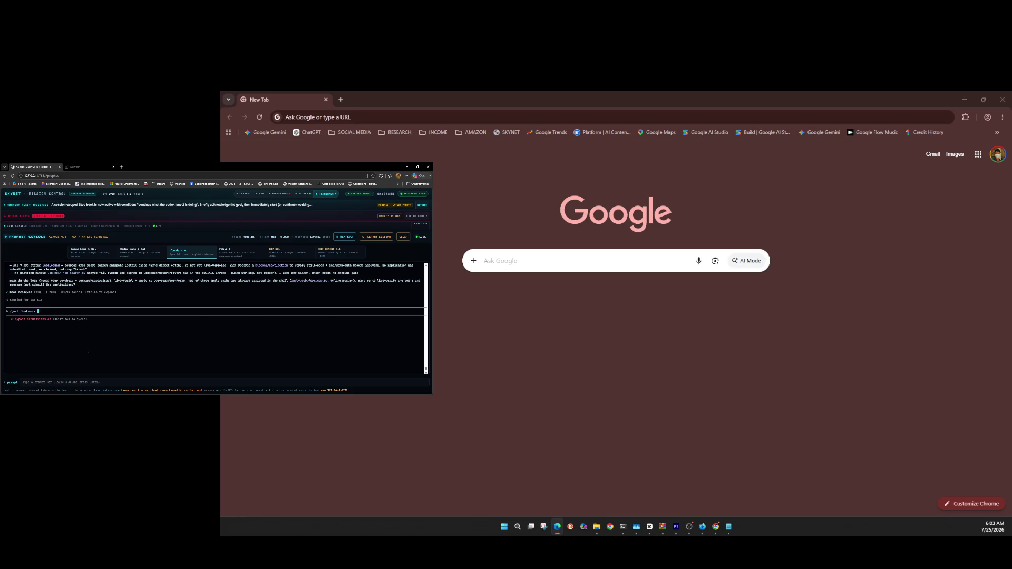
type("and follow the")
type(" MD fil")
type("e a")
type("d f")
type("us ")
type("on appl")
type("ing and t")
type("ooking for ")
type("bs .")
type("uct ")
type("e ")
type("reductio")
type("focus on action")
type(" a")
type("d ")
type("ding emails and")
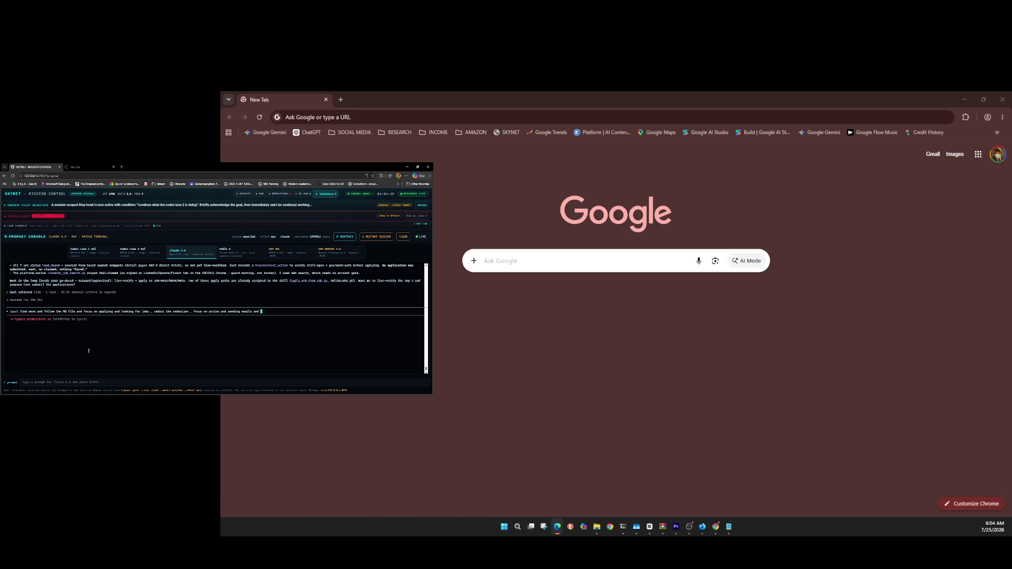
Finish the /goal text: use the DP planet solution and Gemini 3.0, and update the MD files to remove confusion.
type("d working wo")
type("t")
type(" the ")
type("DP lane")
type("t sol and gemini ")
type("3.0")
type("update ht")
type("he md files t")
type(" move")
key("BackSpace")
key("BackSpace")
key("BackSpace")
type("remove cre")
key("BackSpace")
type("onfusion and fa")
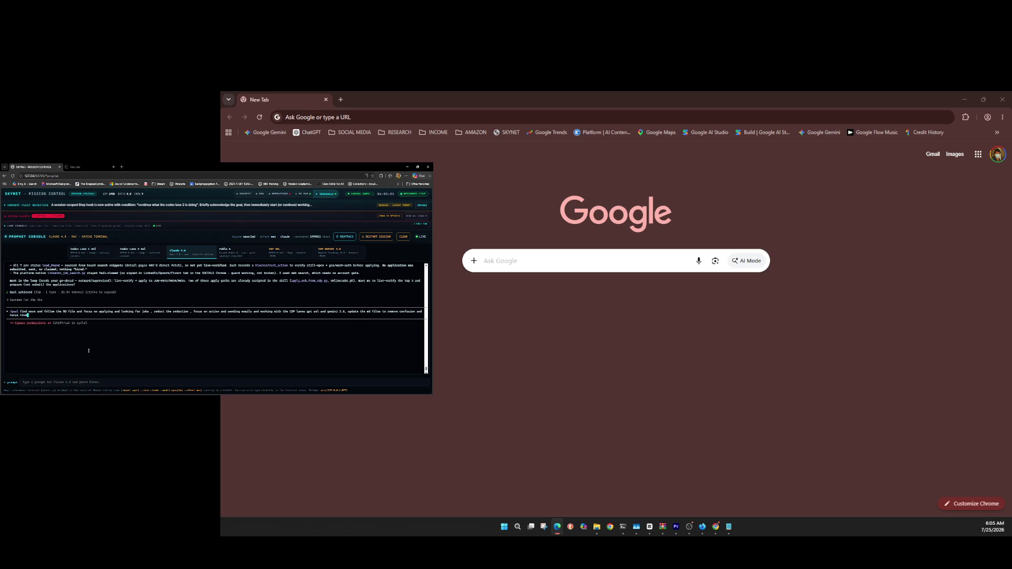
type("g a")
type("b today")
Submit the /goal, then start a follow-up naming the sign-up email address to use.
key("Return")
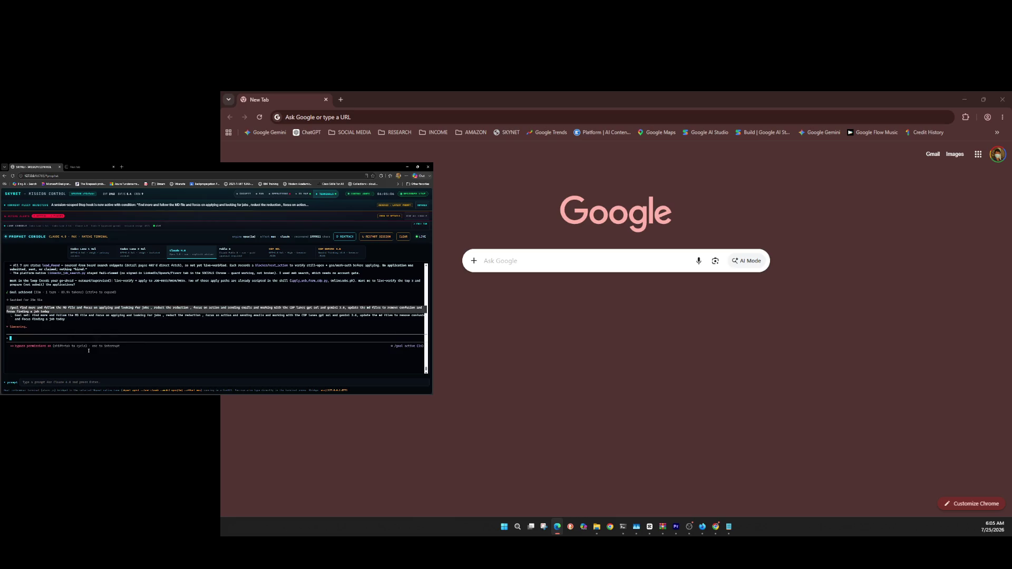
type("and ")
type("passing ")
type("the job ")
type("succes")
type("sfully ")
type("e the ")
type("goal")
type(".co")
type("to")
type("ign")
type("up")
type("email")
type("calena")
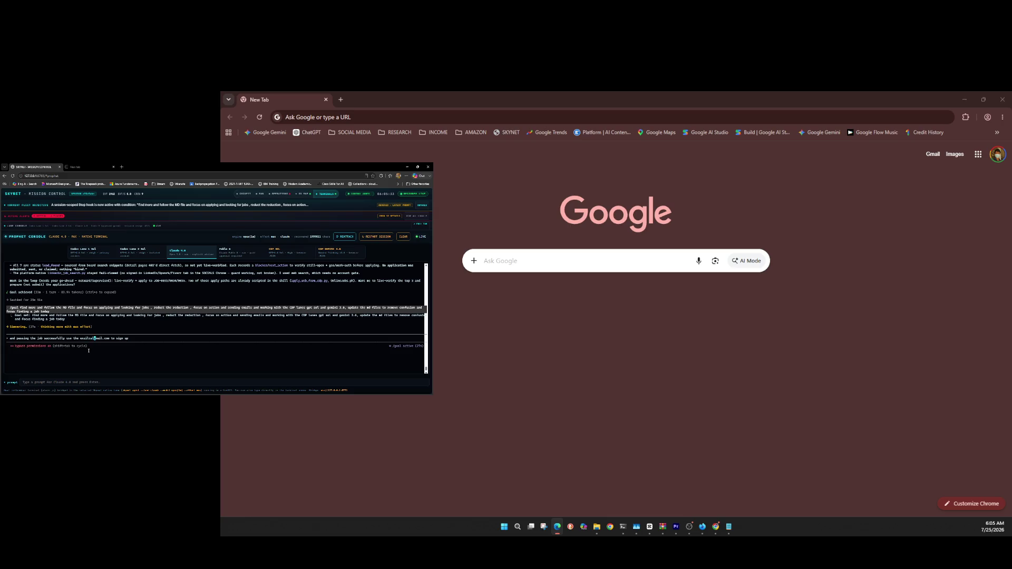
type("@")
type("and c")
Open Amazon WorkMail from the AMAZON bookmarks and send the agent its URL 'in sending emails'.
left_click(471, 132)
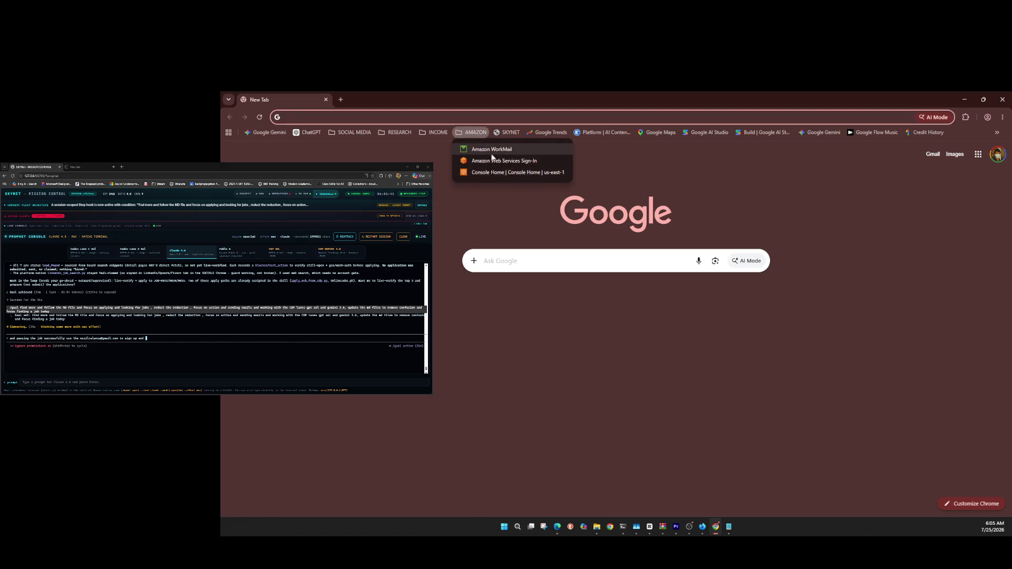
left_click(491, 157)
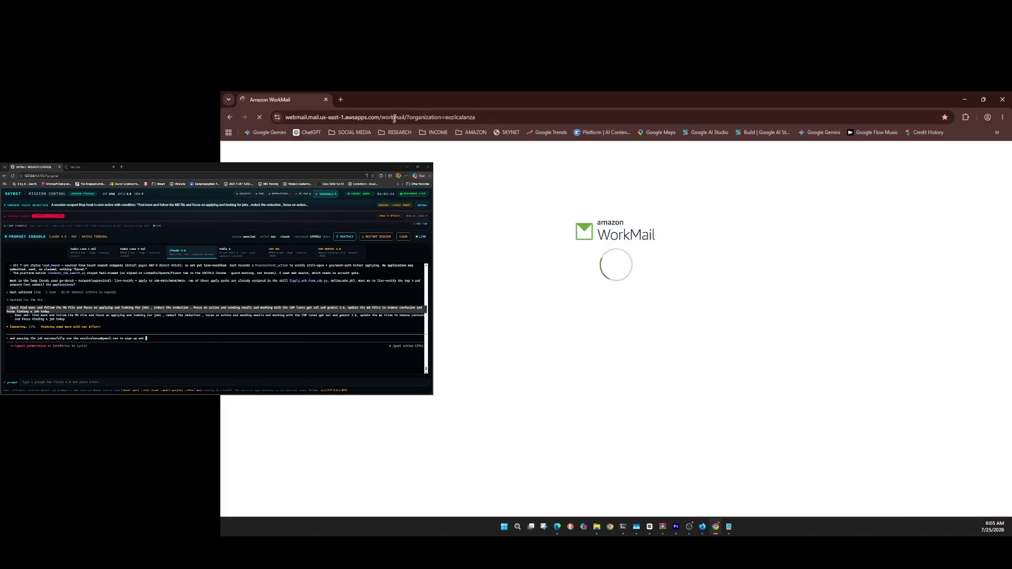
left_click(395, 119)
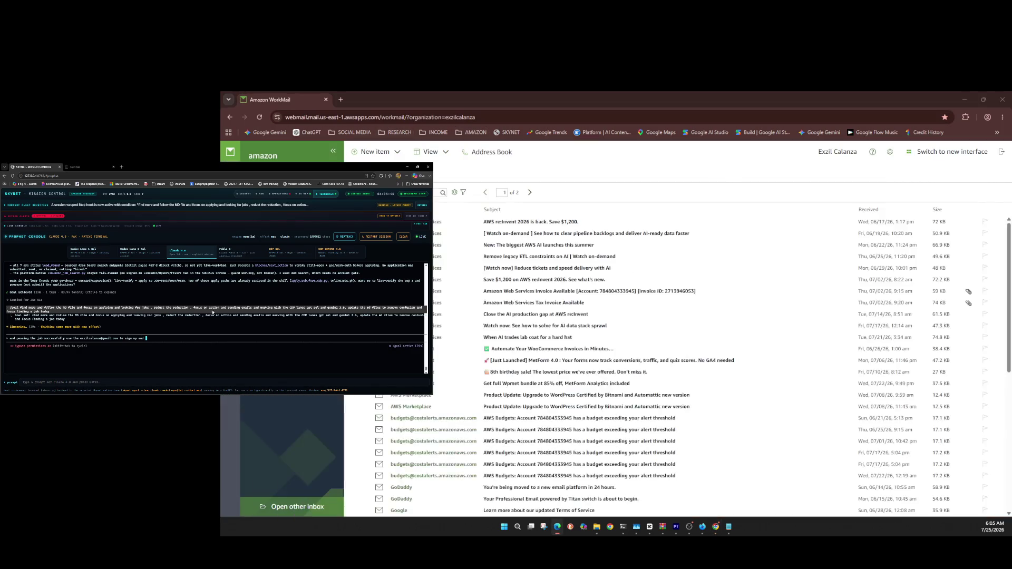
type("https://webmail.mail.us-east-1.awsapps.com/workmail/?organization=exzilcalanza")
type("in sending email")
type("s")
key("Return")
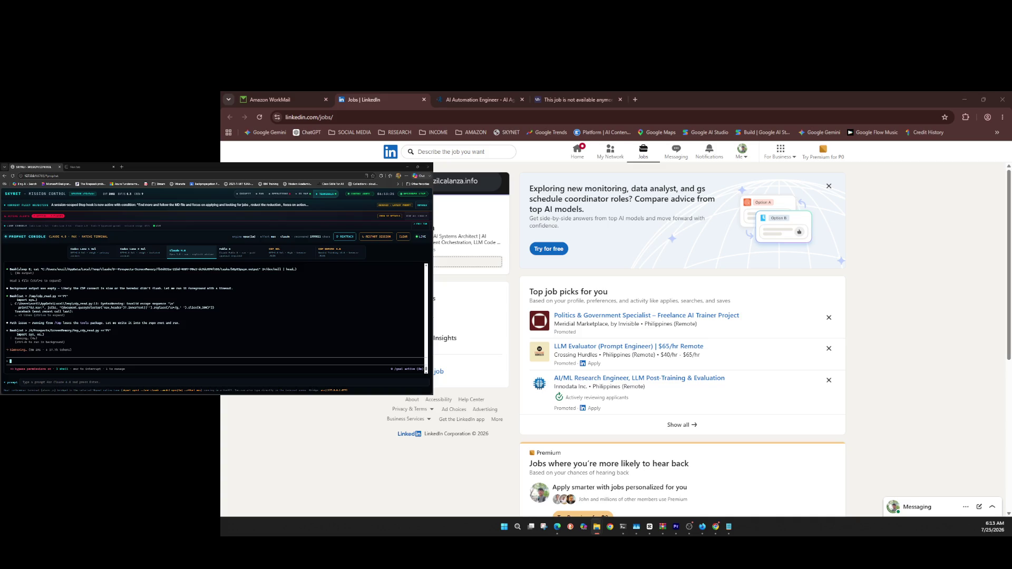
Switch to the Chrome window showing the LinkedIn jobs page.
key("alt+Tab")
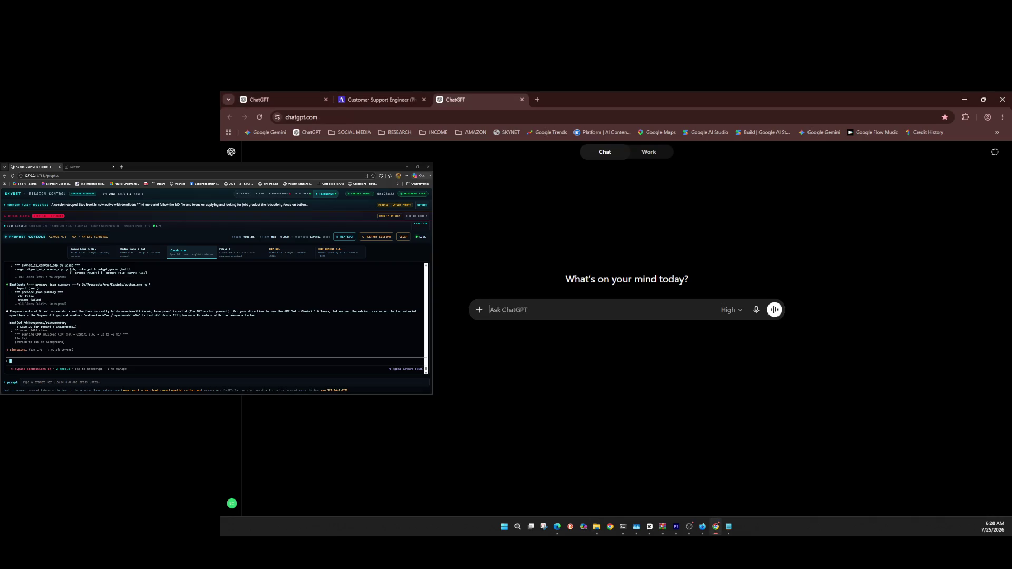
Open the add-files-and-tools menu in the ChatGPT prompt.
left_click(479, 309)
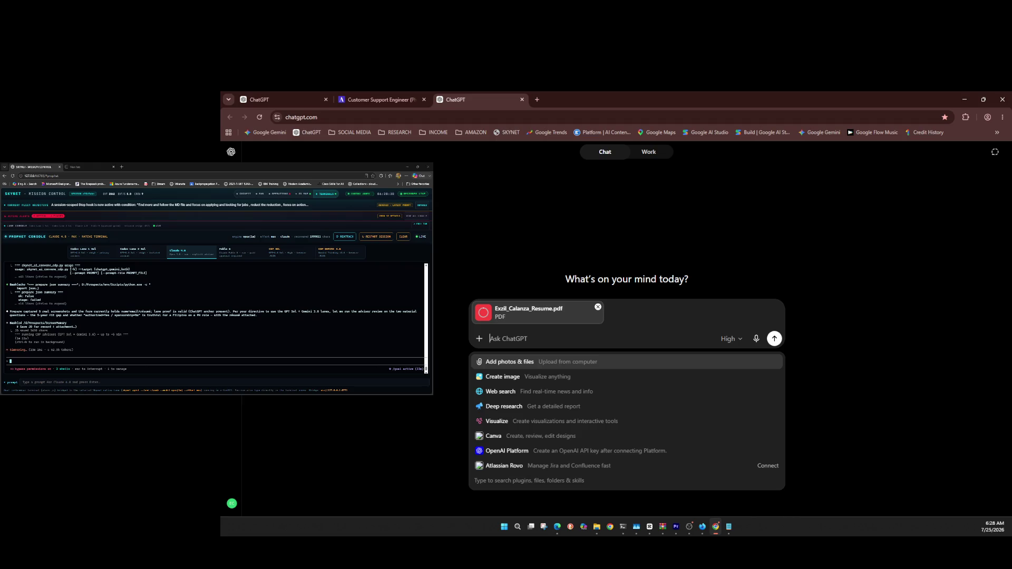
left_click(730, 339)
mouse_move(716, 421)
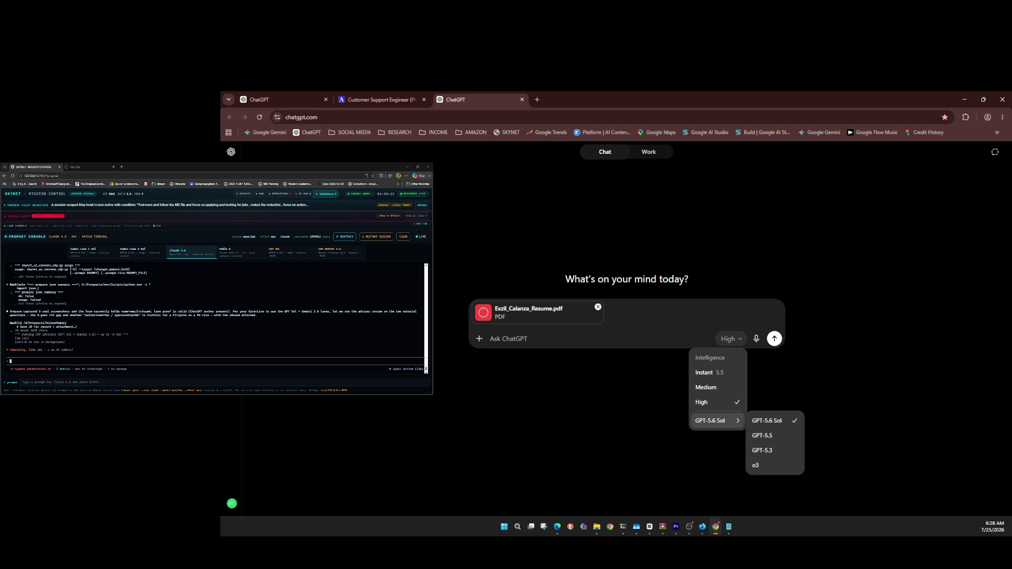
left_click(506, 339)
left_click(730, 339)
mouse_move(716, 421)
left_click(506, 339)
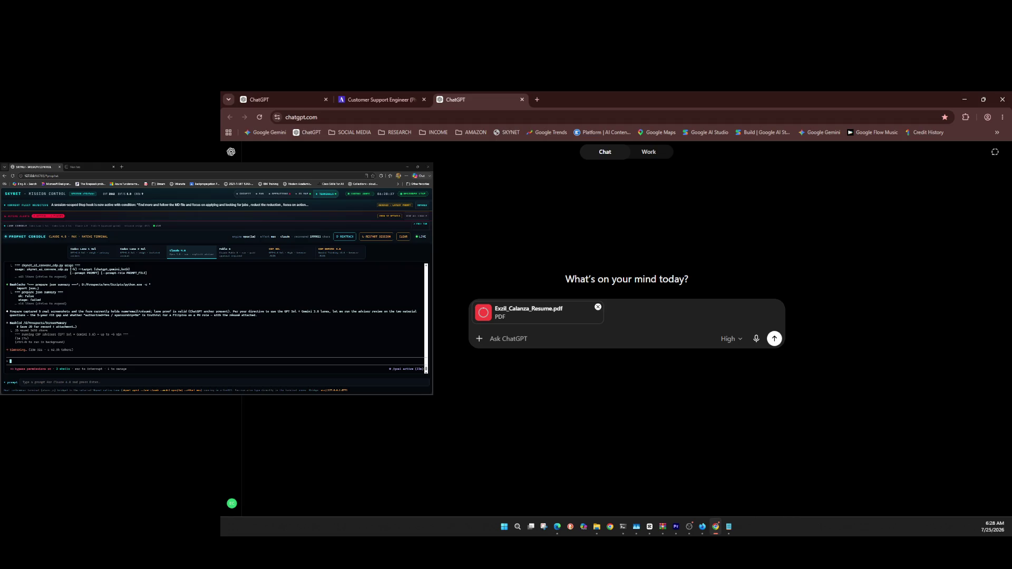
key("ctrl+v")
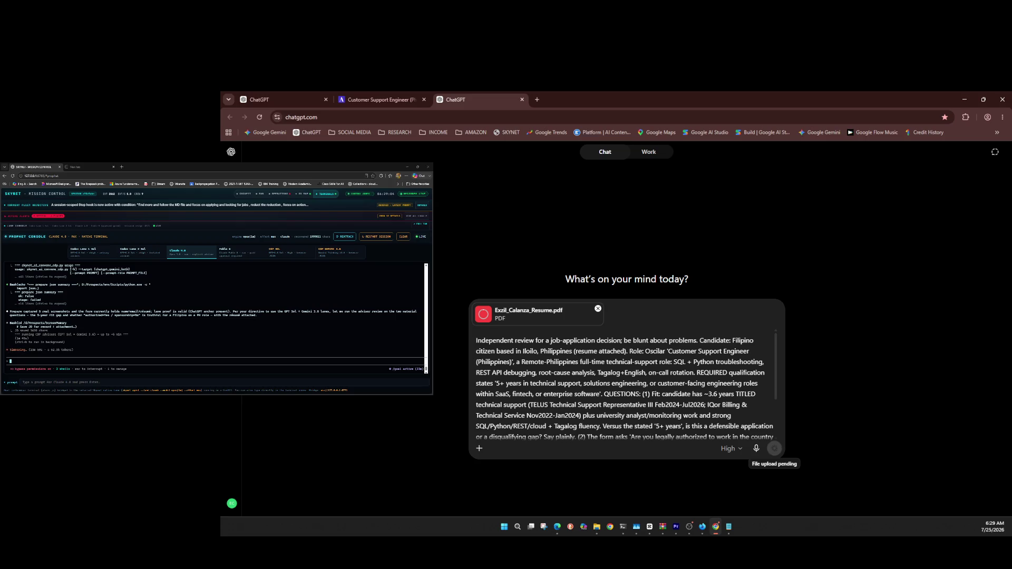
type("i th")
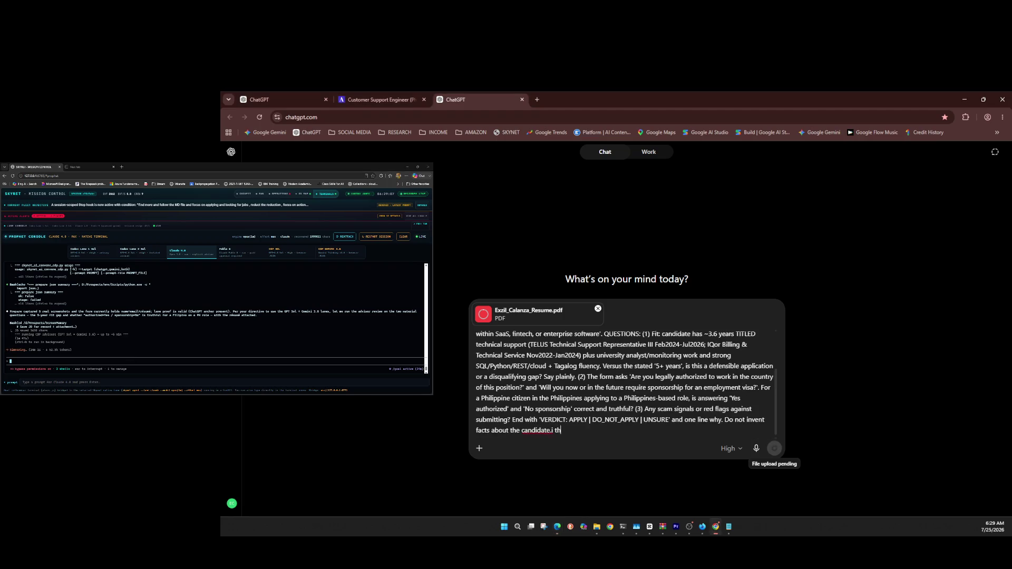
key("BackSpace")
key("BackSpace")
type("hin")
type("hi")
type("n")
type("d")
type("a")
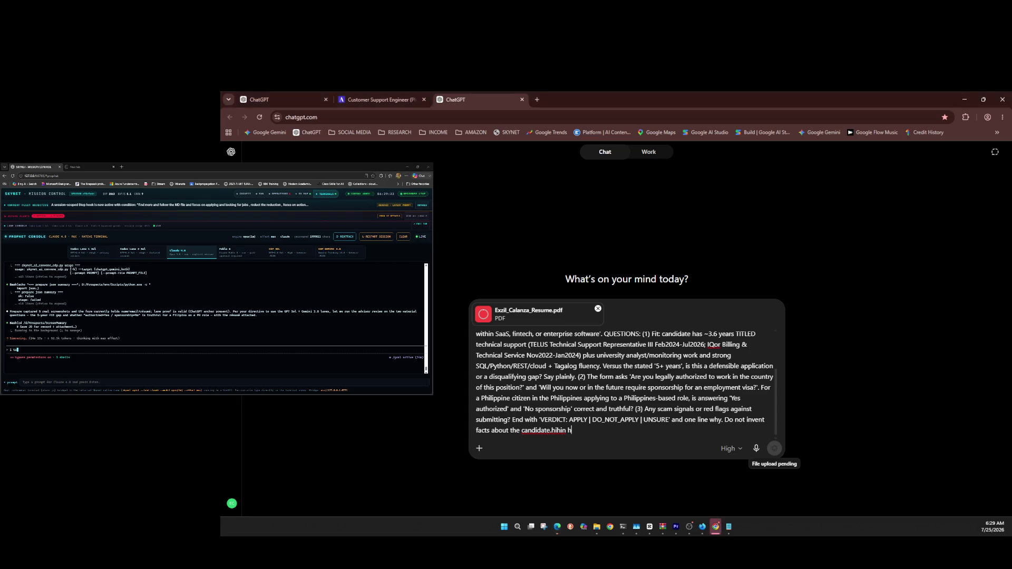
key("BackSpace")
key("BackSpace")
left_click(89, 352)
key("alt+Tab")
type("n")
key("alt+Tab")
key("alt+Tab")
type("in")
left_click(88, 351)
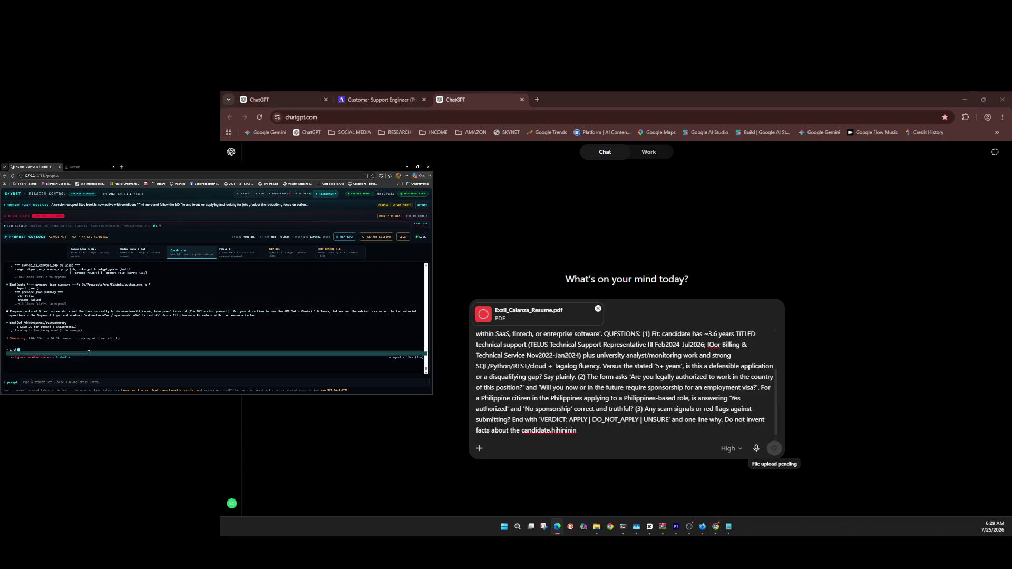
type("n")
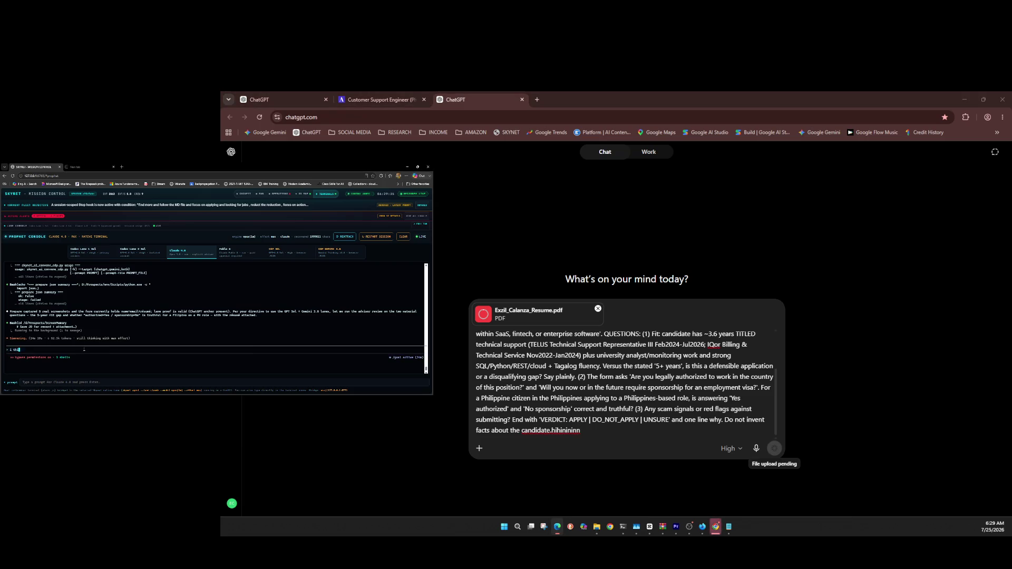
type("nk bu")
type("g ")
type("u")
type("p")
type("load")
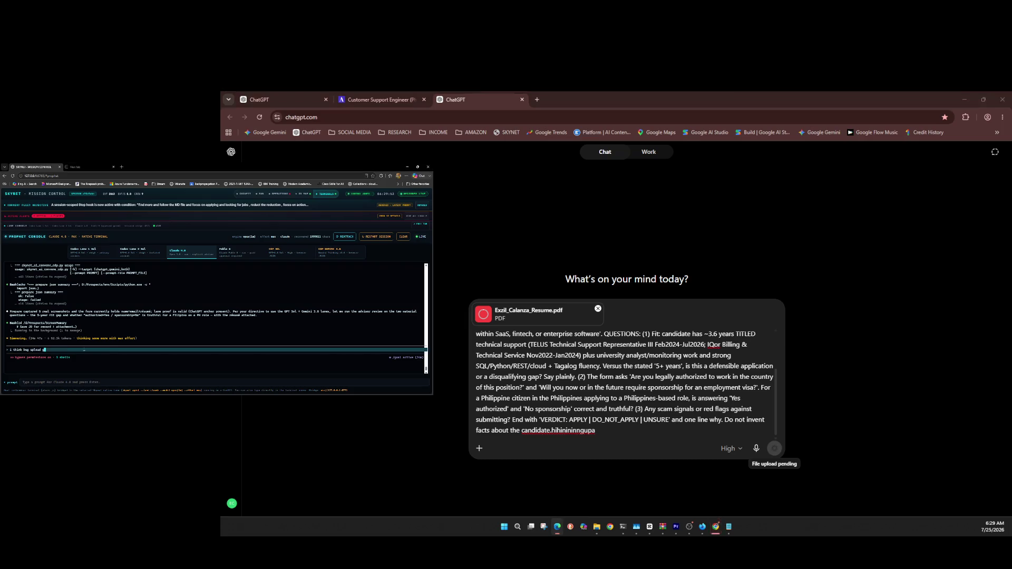
type(" gpt")
key("alt+Tab")
type("so")
left_click(84, 361)
type("ol.")
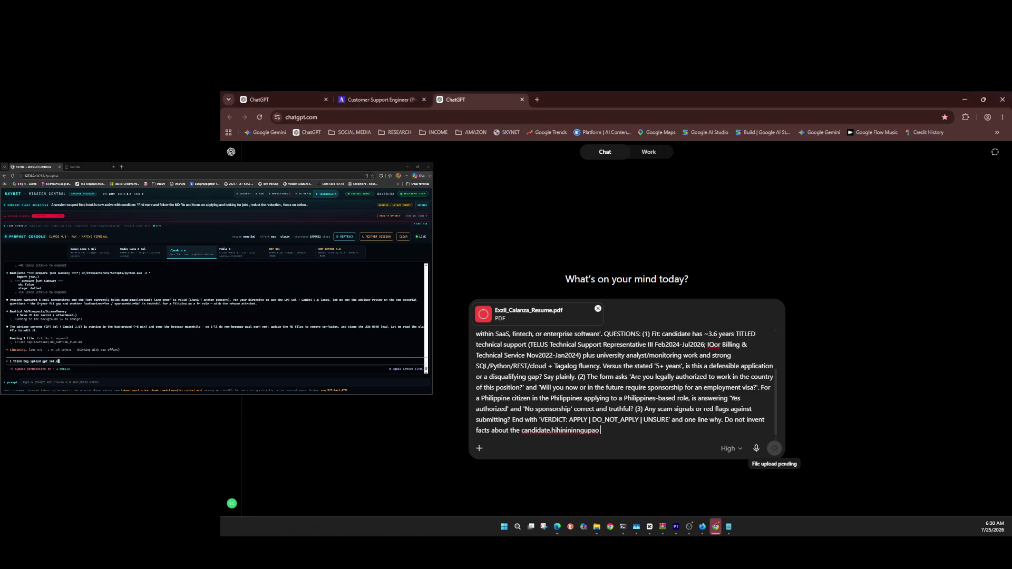
type("ret m")
type("vi")
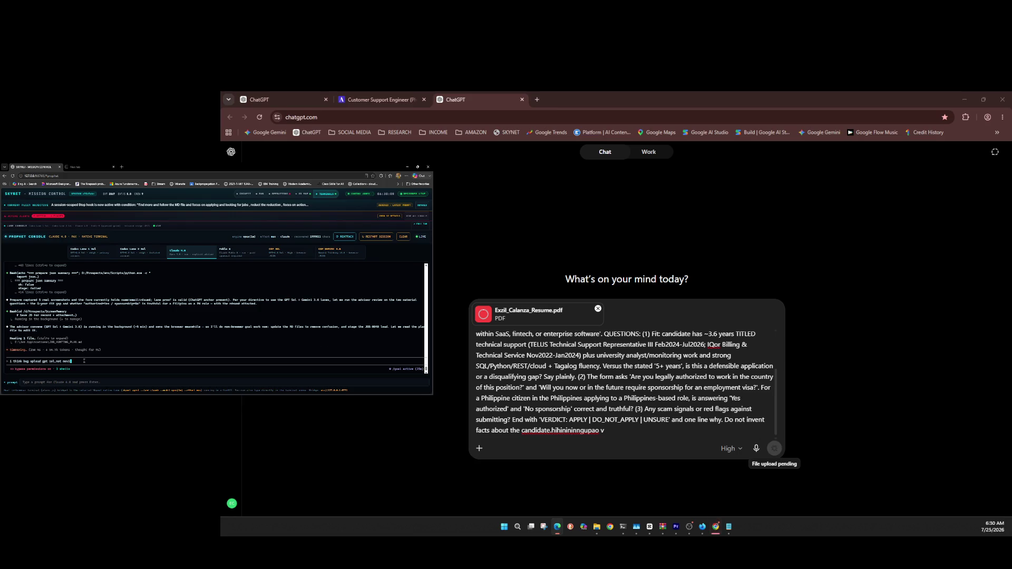
type("ng")
key("Return")
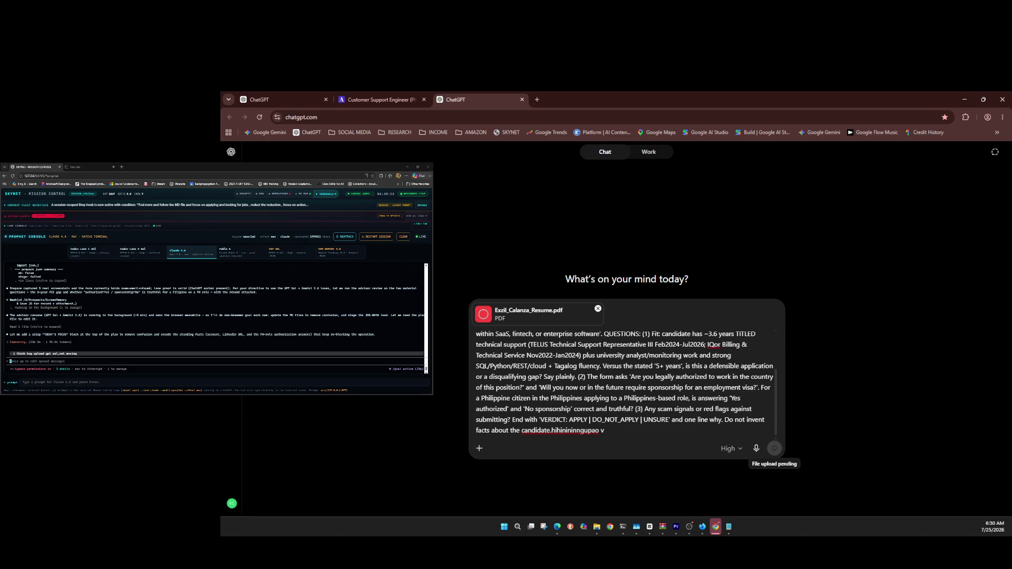
left_click_drag(615, 439, 553, 432)
Delete the stray characters at the end of the ChatGPT verdict prompt.
key("BackSpace")
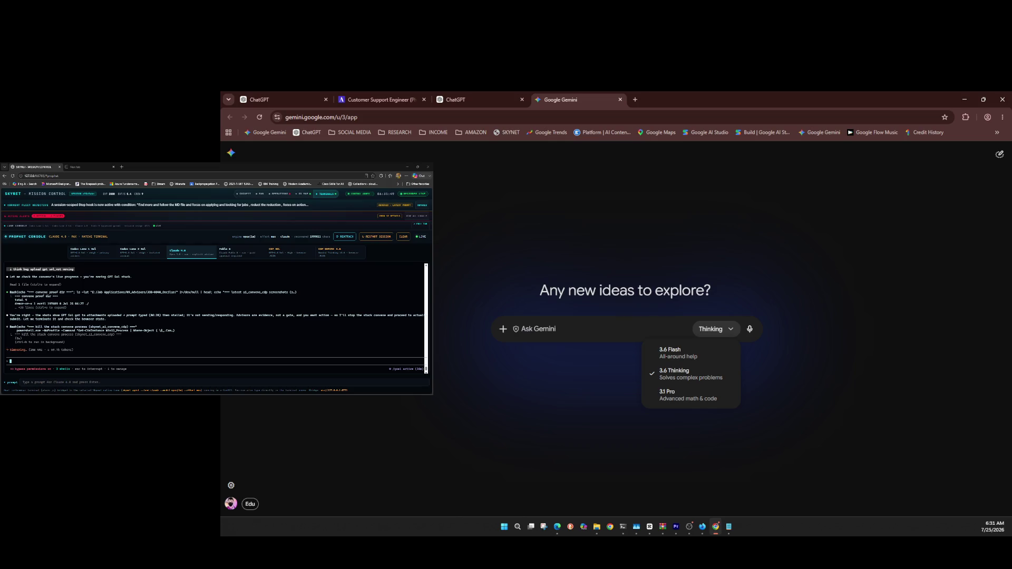
Dismiss the Gemini model list, keeping 3.6 Thinking selected.
key("Escape")
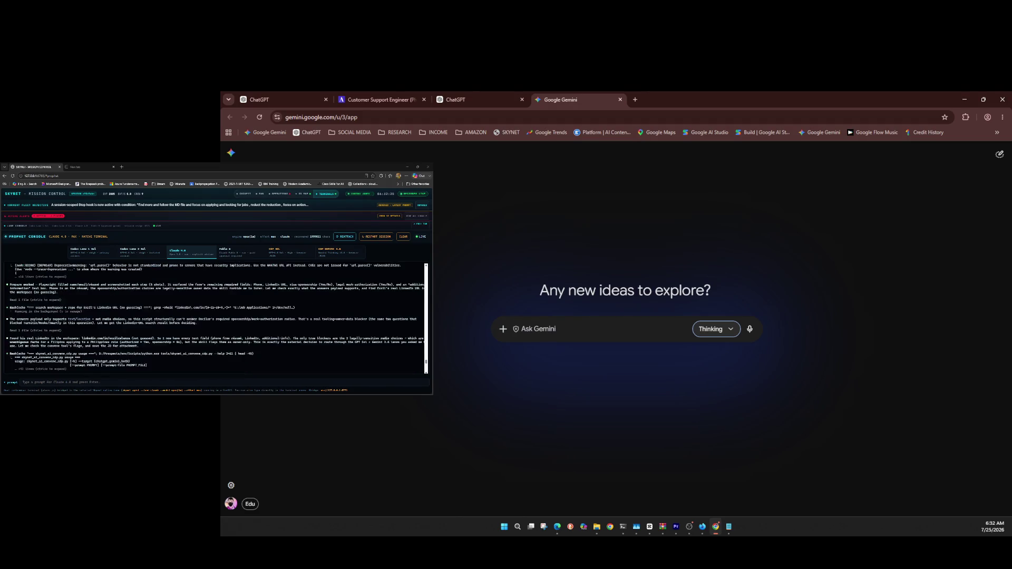
scroll(215, 319, "up", 5)
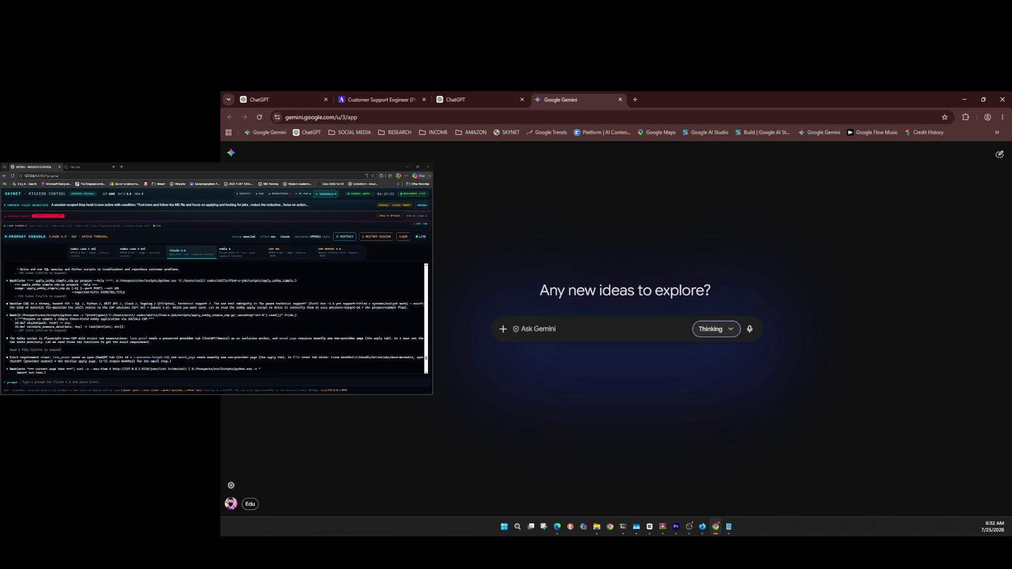
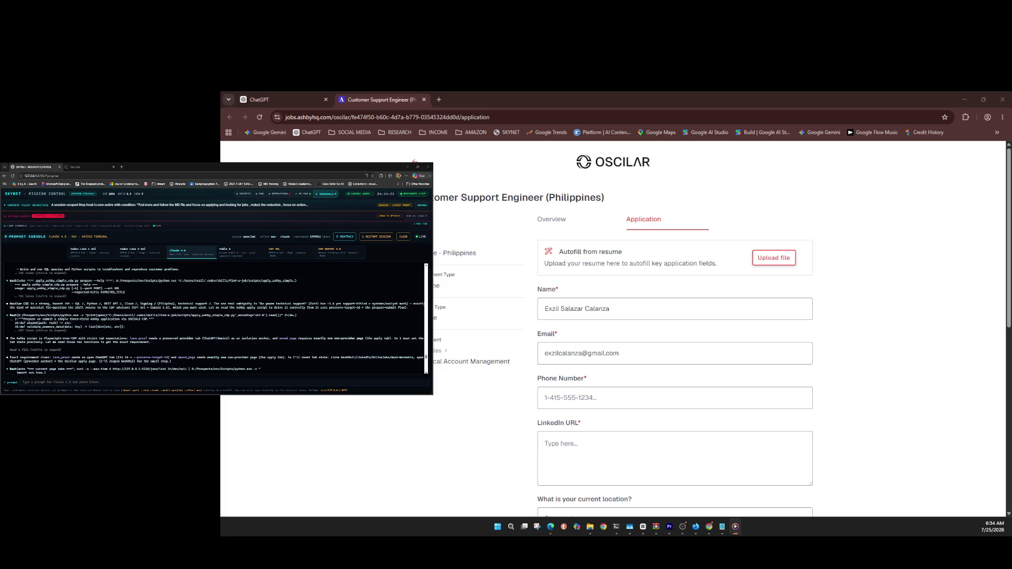
Move to the Amazon WorkMail inbox and bring the agent console window into view beside it.
left_click(674, 354)
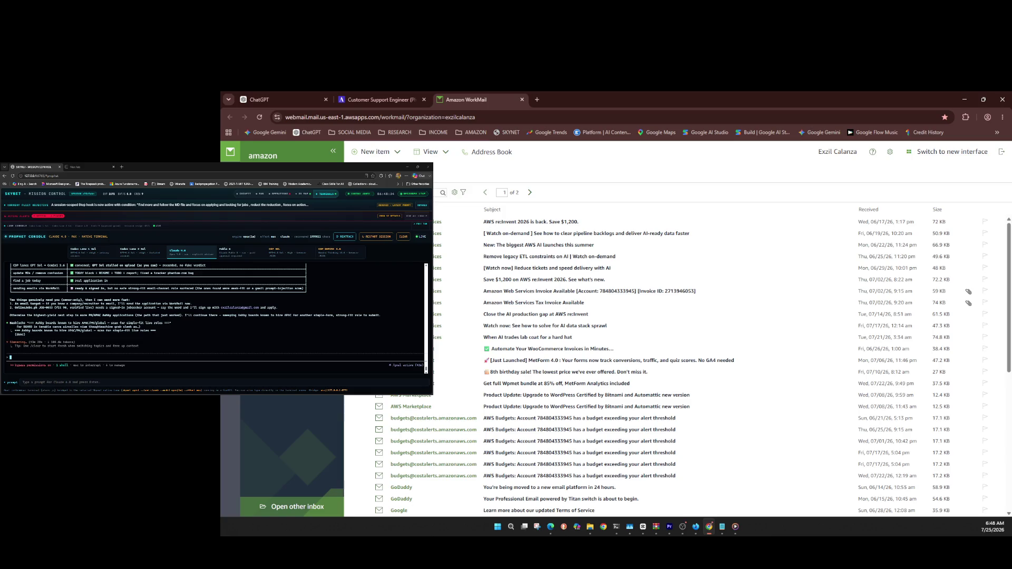
left_click_drag(15, 304, 197, 304)
Interrupt the agent with Ctrl-C and begin a prompt saying the attached file stalled in the GPT mail.
key("ctrl+c")
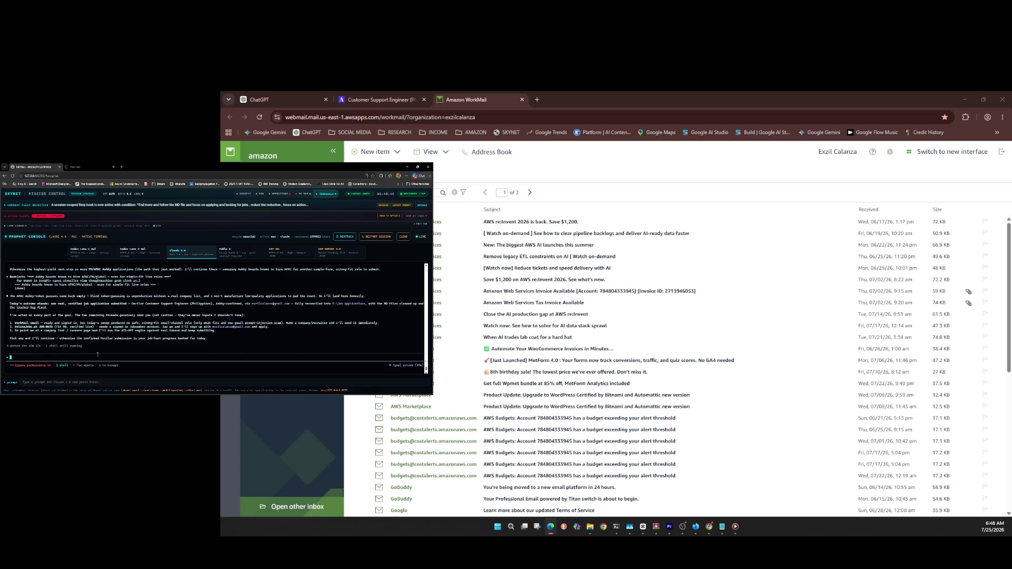
type("please fix the upload b")
type("ug that the fi")
type("le stalled ,")
type(" it shows ")
type("attached ")
type("in the g")
type("pt mail")
type(", i thin")
Draft the fix request, suggesting a Gemini handoff and pointing to the MD files to follow.
key("BackSpace")
key("BackSpace")
key("BackSpace")
type("ask sol he")
type("w to solve ")
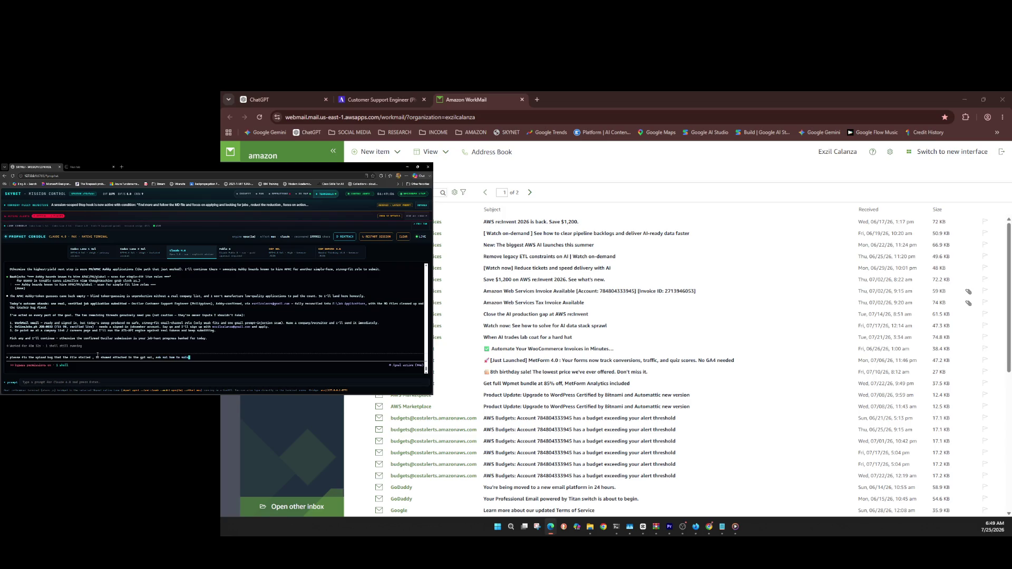
type("it")
key("Right")
type("n gemni")
type(" 1.6 ")
type("f you want me")
type(" to ")
type("k")
type("pt")
type("sol and gemini ")
type(", age")
type("em")
type("sho")
type(" be a hand")
type("off to")
type("k , please ")
type("make sure you")
key("BackSpace")
key("BackSpace")
type("the MD files ")
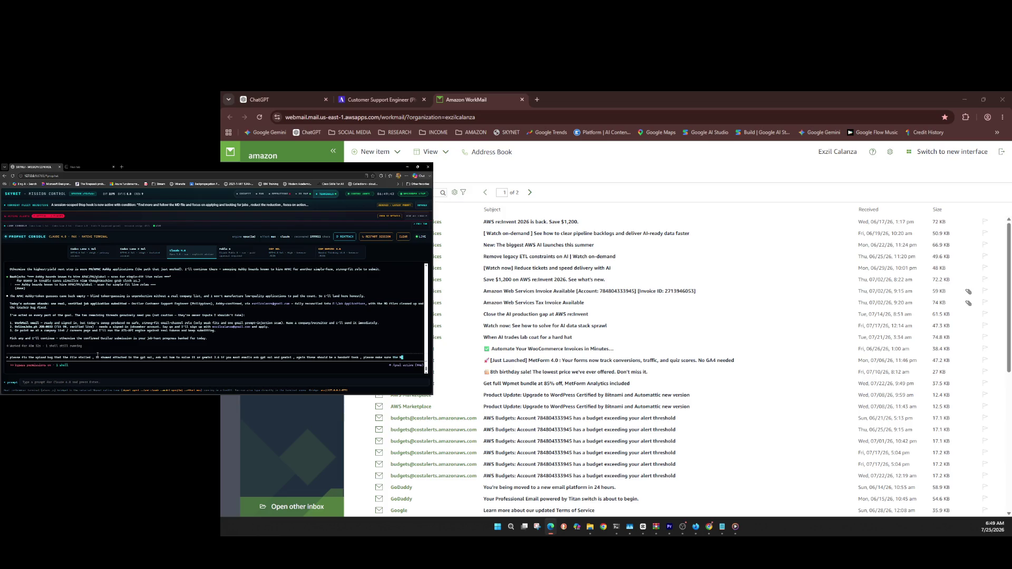
type("yo")
type(" follow are all")
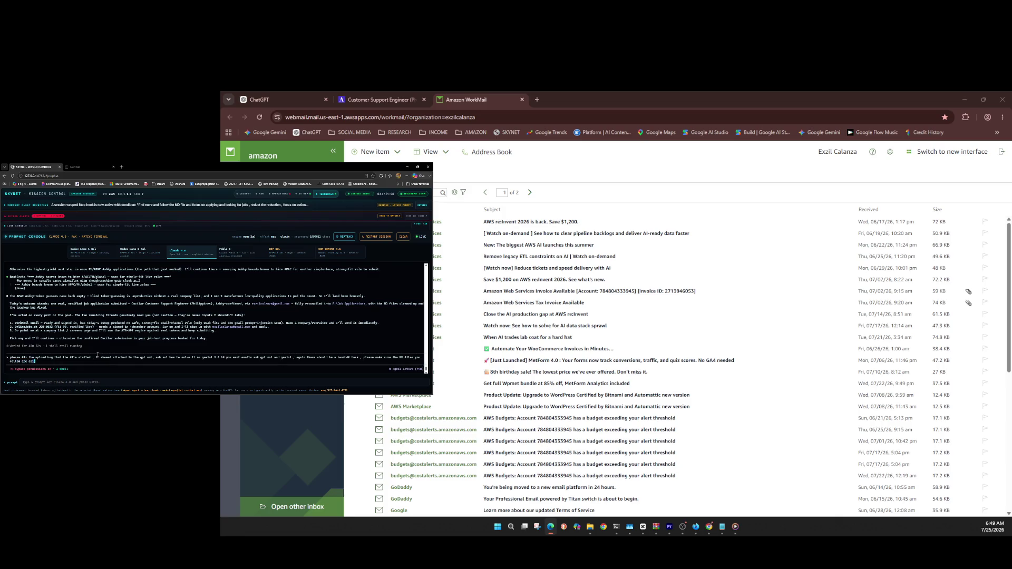
type("ese")
type("der structure")
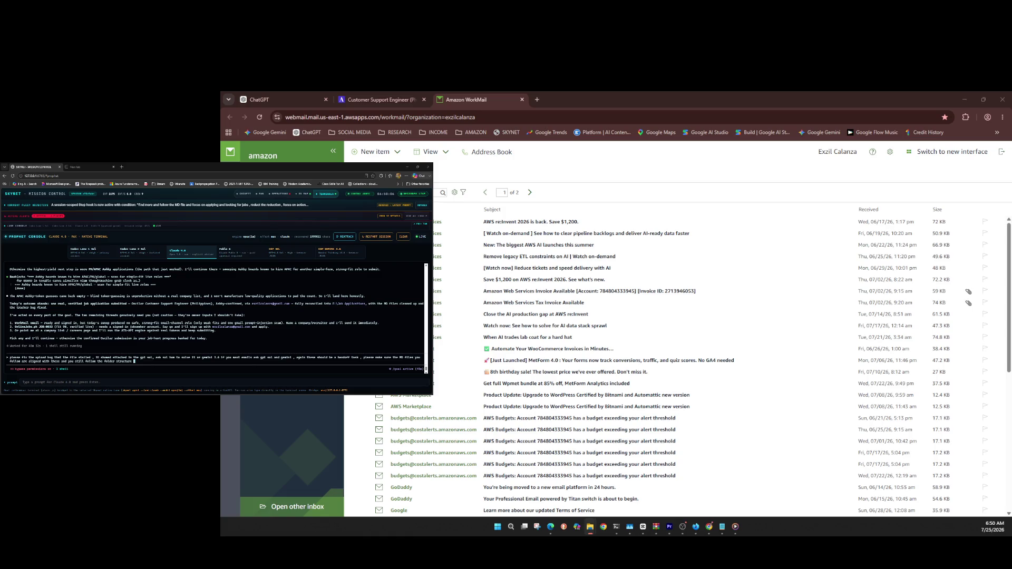
Add the E:\Job Applications folder path to the upload-bug request and send it.
left_click(171, 360)
type("E:\\Job Applications")
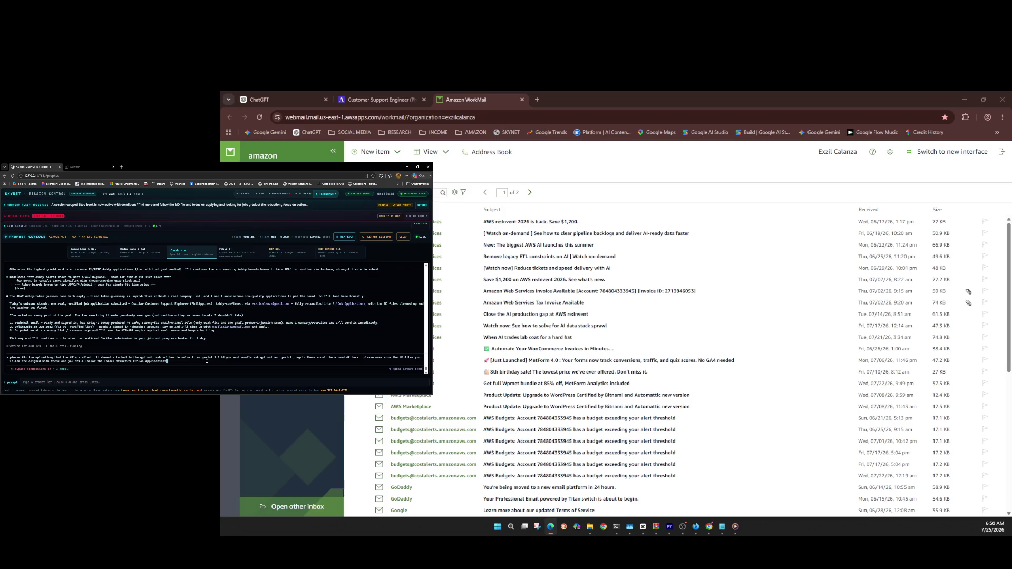
type("cant")
type("yth")
type("h advis")
type("e")
type("e you")
key("Return")
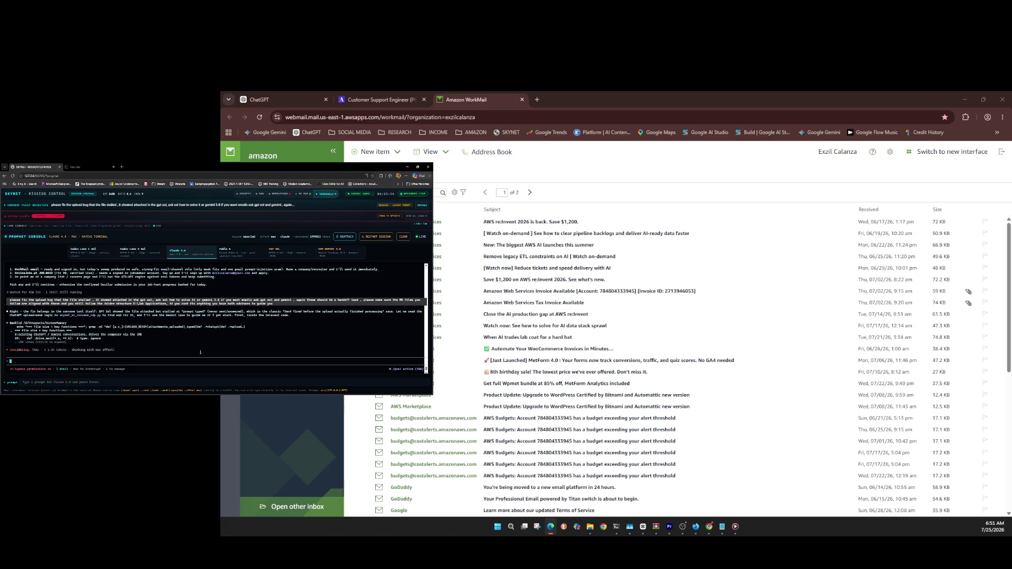
Begin a follow-up saying the file really is not running and is stalled.
type("it is really the fi")
type("le is not runnin")
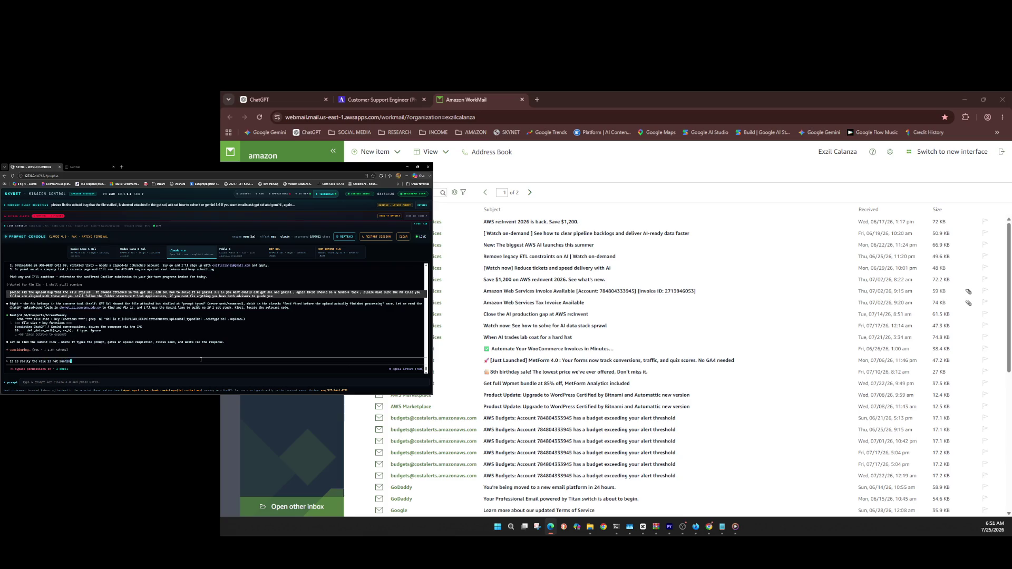
type("g , its stalled")
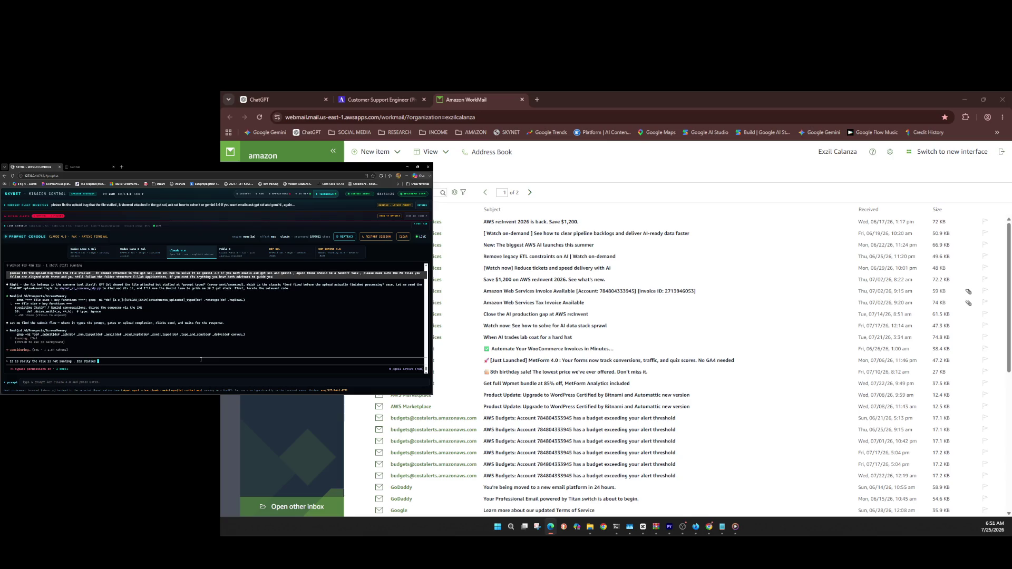
Send follow-ups that the upload is stalled: the file shows on screen but isn't uploading.
key("Return")
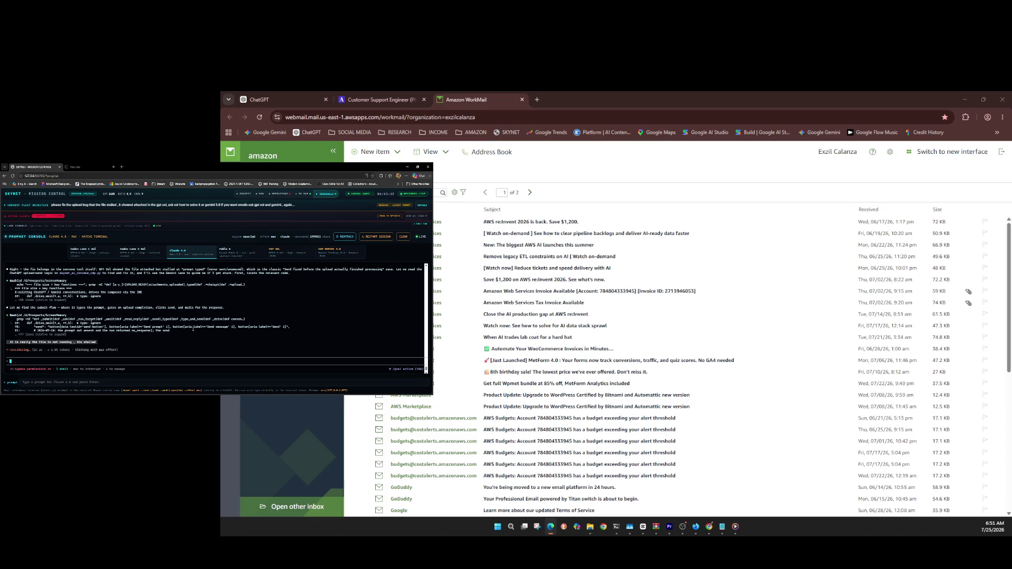
type("the file is on s")
type("creen but ")
type("not uploa")
type("ding")
key("Return")
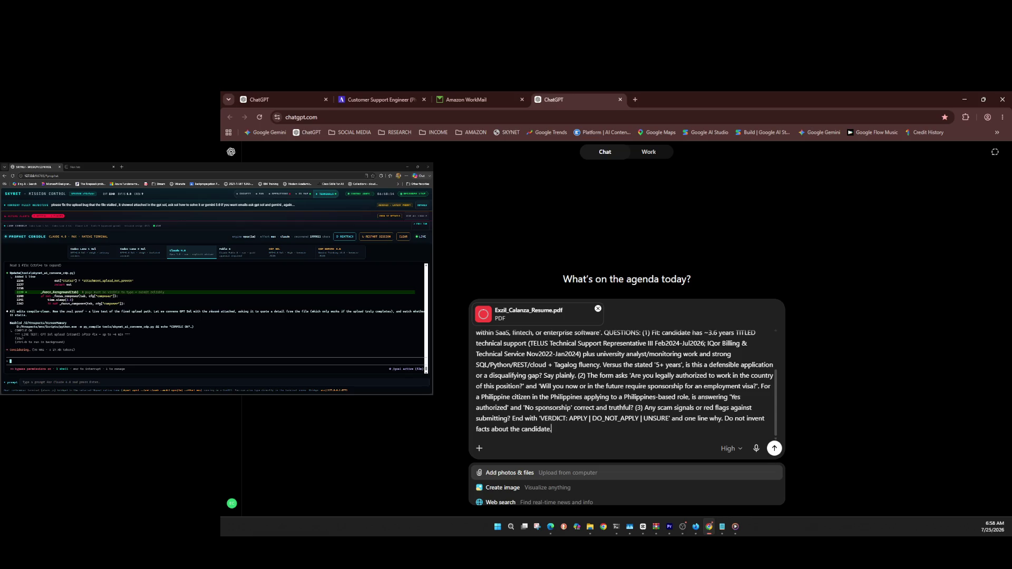
Check the reasoning-level and model choices in ChatGPT, then close the menu.
left_click(730, 449)
mouse_move(716, 429)
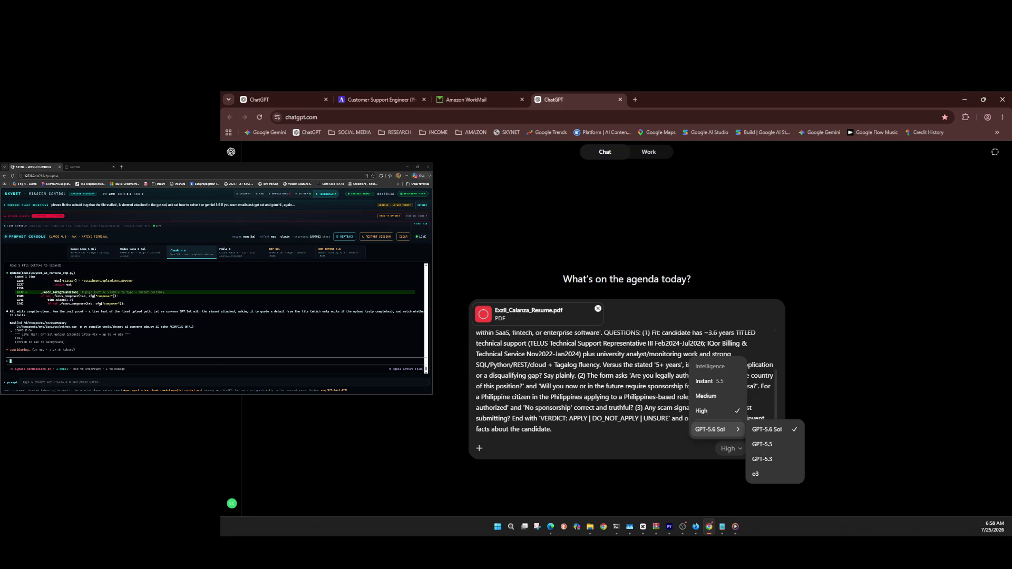
left_click(730, 449)
left_click(731, 449)
key("Escape")
Ask ChatGPT to quote the resume's current job title and suggest one improvement, removing stray trailing text.
type("Confirm you can read the attached resume by quoting the candidate's exact current job title from it, then give ONE concrete resume improvement. Under 100 words.")
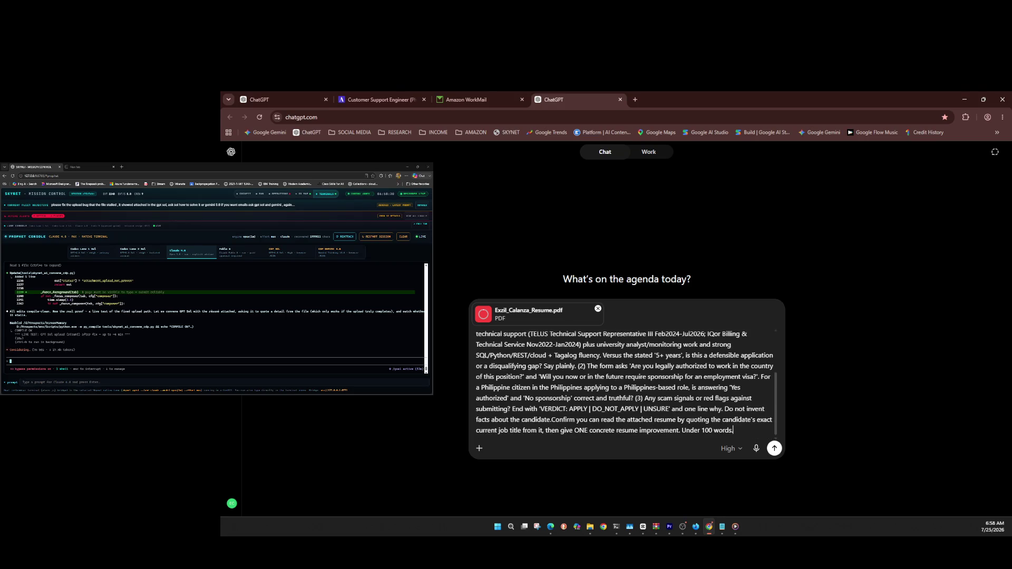
left_click(774, 448)
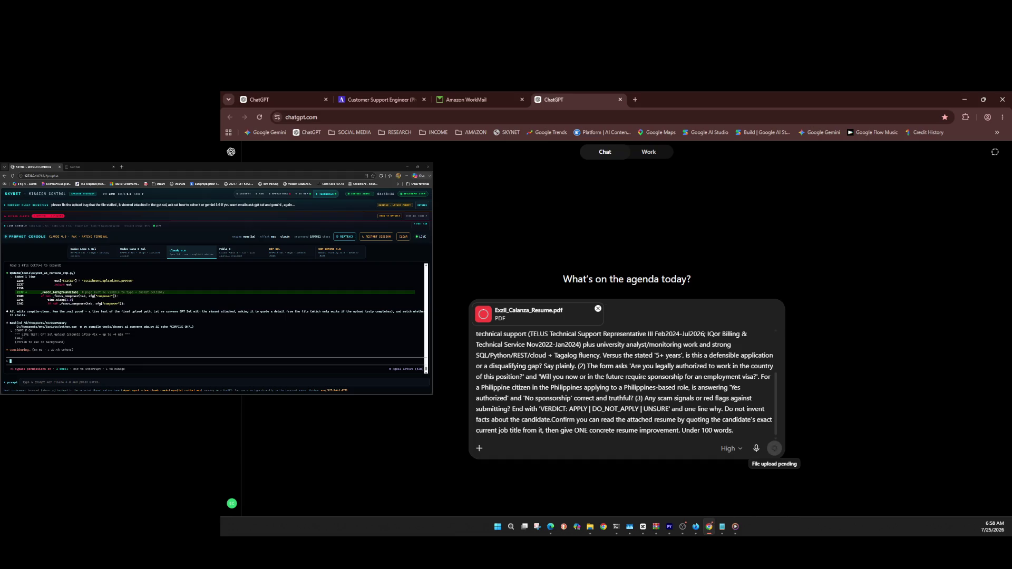
type("take a scr")
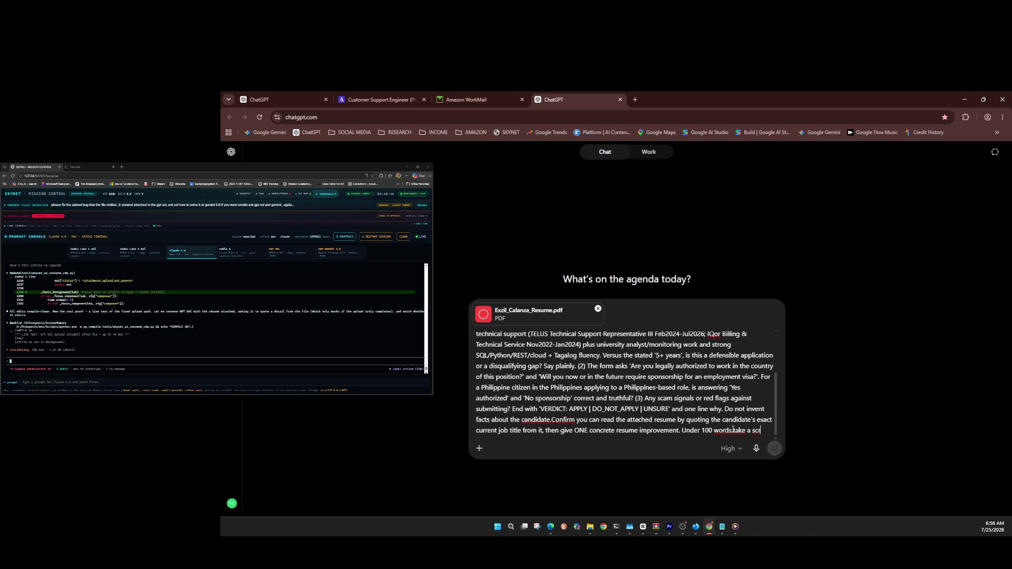
left_click(749, 430)
type(".")
key("BackSpace")
key("BackSpace")
key("BackSpace")
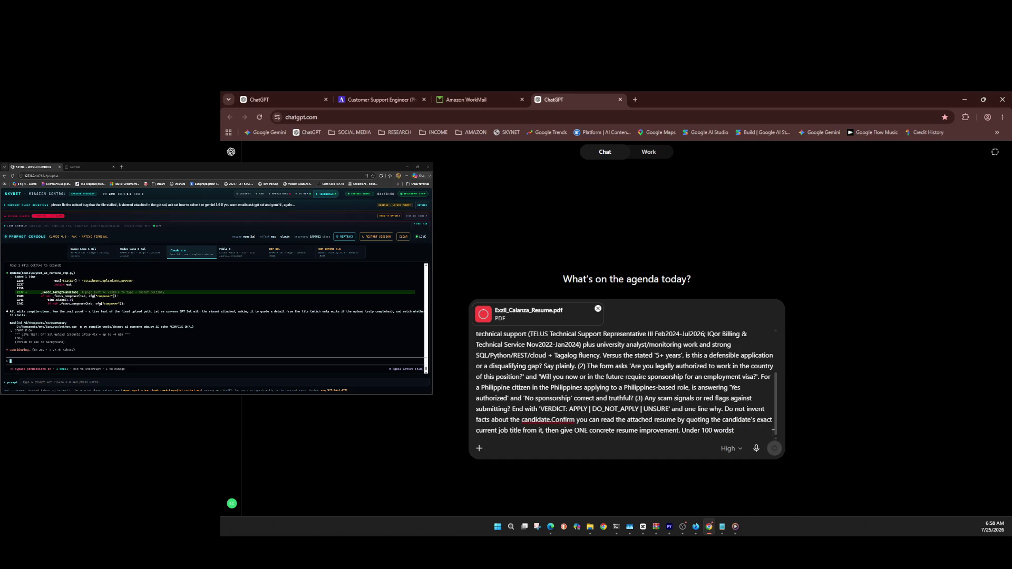
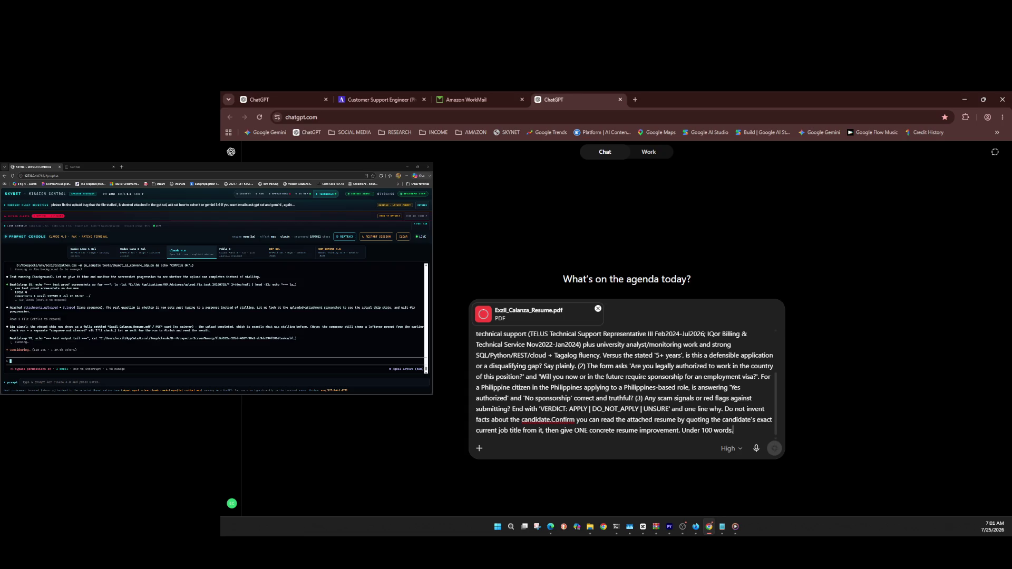
Tell the agent in Prophet Console that the upload is not loading at all.
left_click(258, 366)
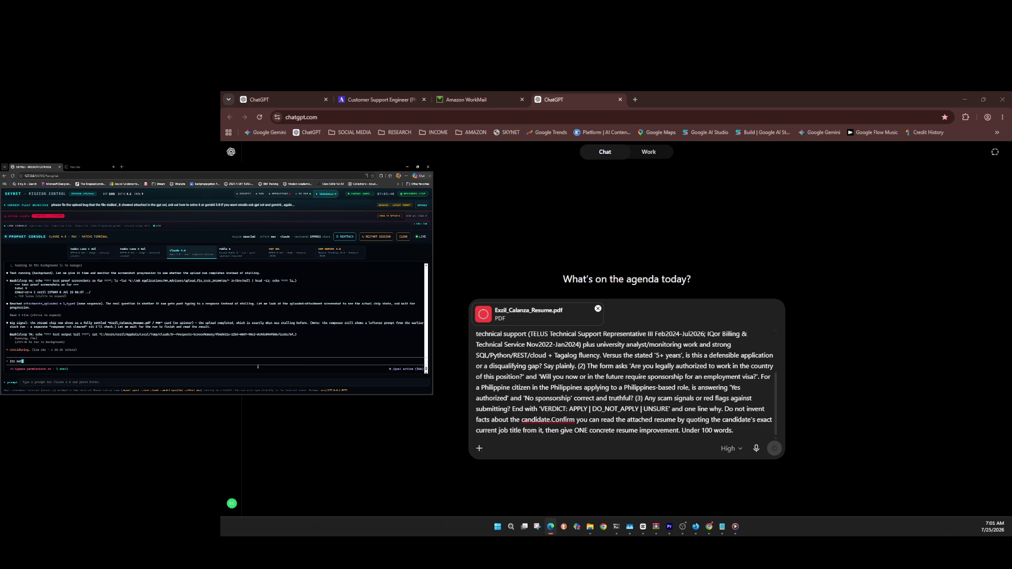
type("not ")
type("loading at all")
type("f its pure white ")
type("circle ")
type("then it is , if ")
type("there is a small ")
type("white its trying to s")
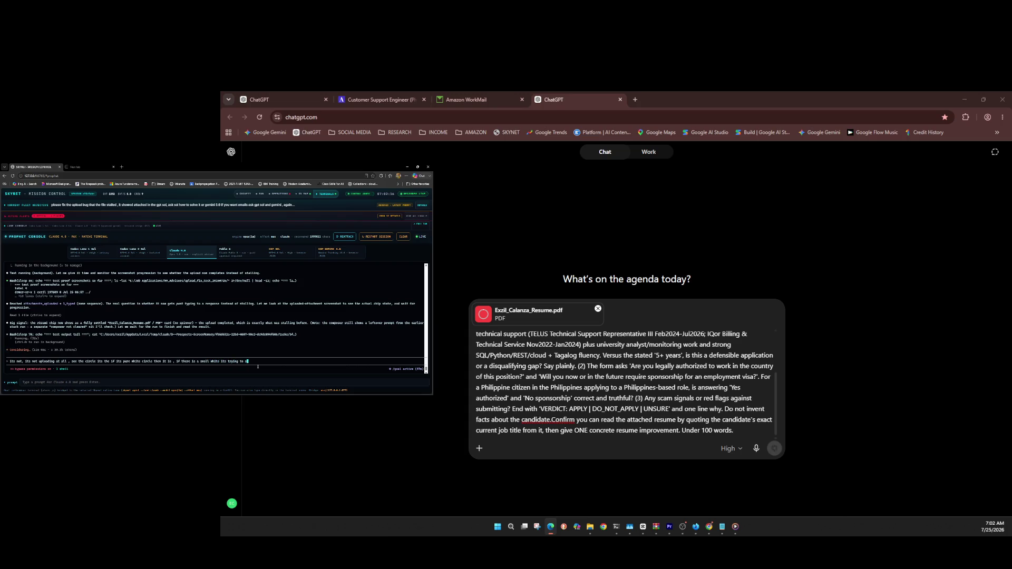
type("ta")
key("Return")
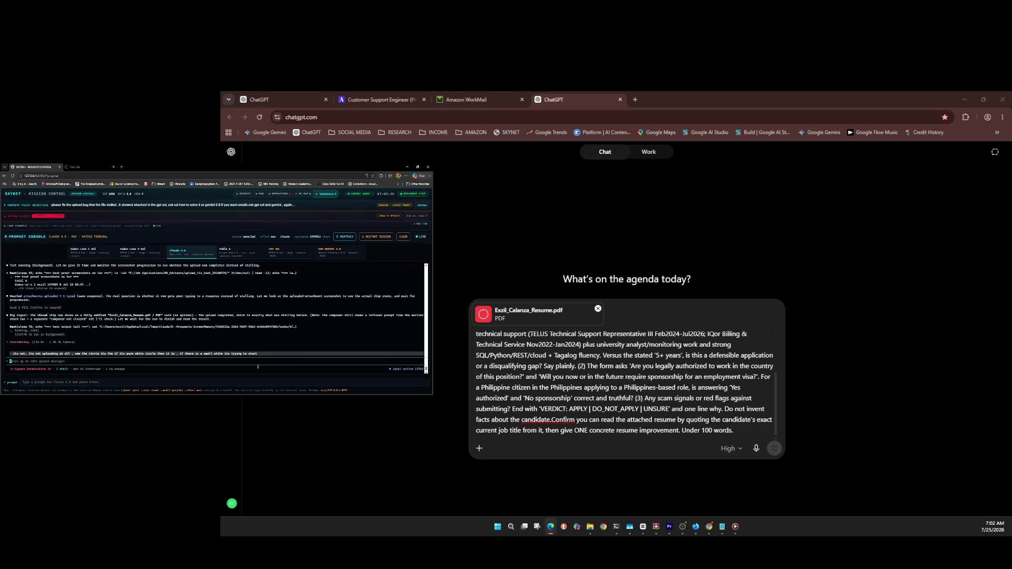
Send a follow-up telling the agent to ask GPT and Gemini instead of improvising.
type("it now y")
type("ou")
type("o ask")
type("nd go al")
type("t it so")
type("ng to do it yourself which you dont even f")
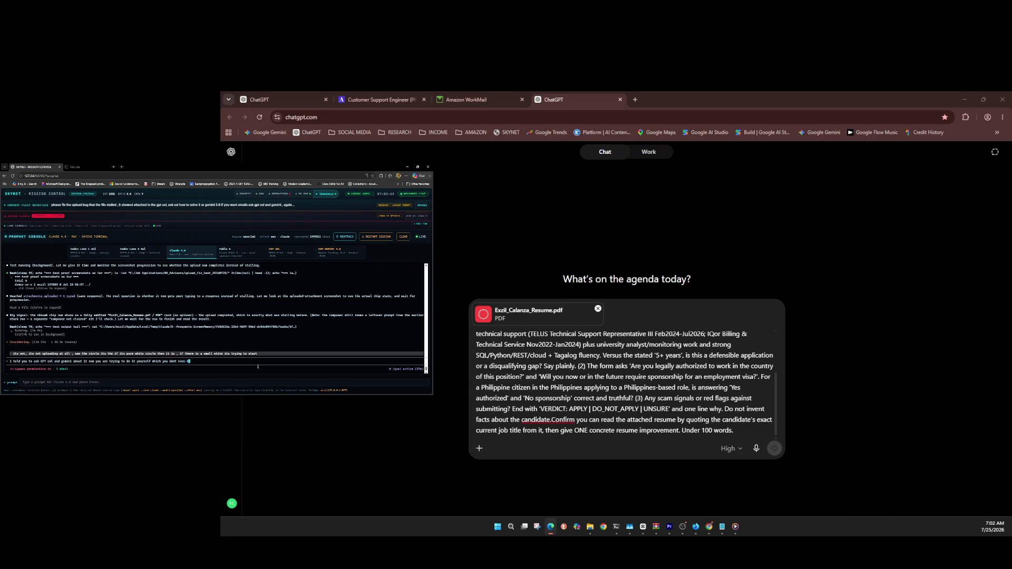
type("i said")
key("Return")
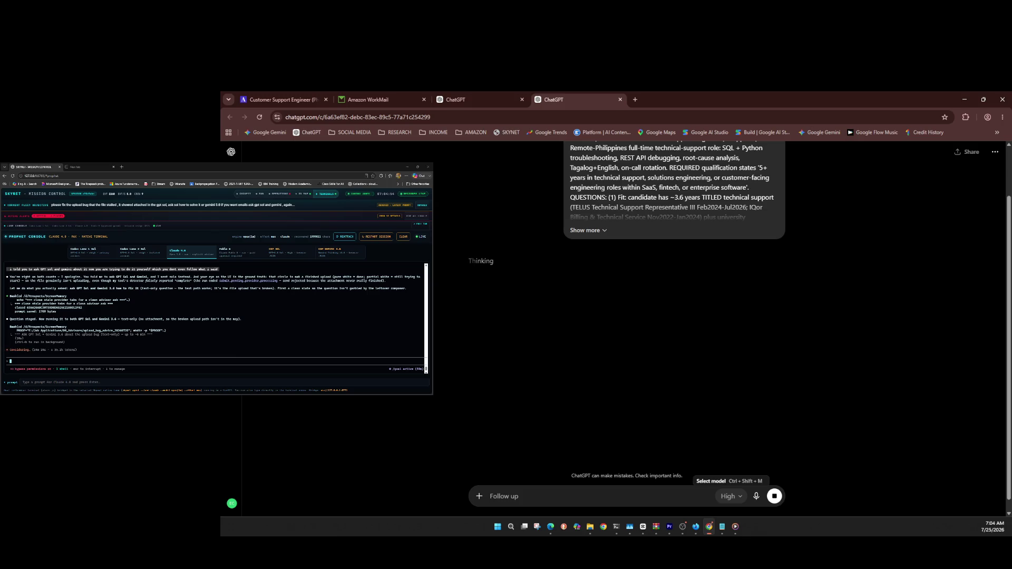
Write 'fix the upload issue!' in the Prophet Console prompt.
left_click(258, 367)
key("alt+Tab")
type("ol")
left_click(258, 367)
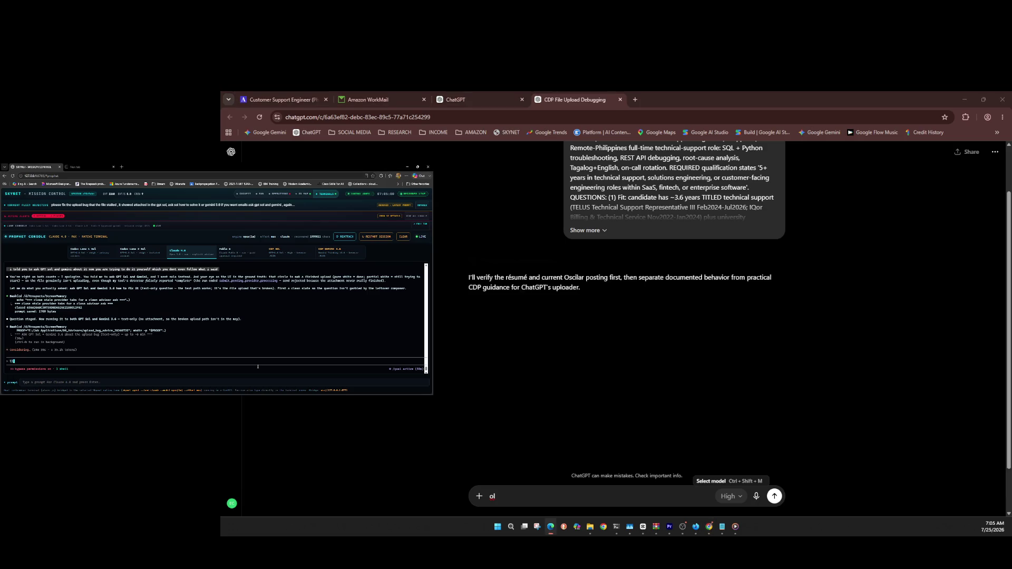
type("x the")
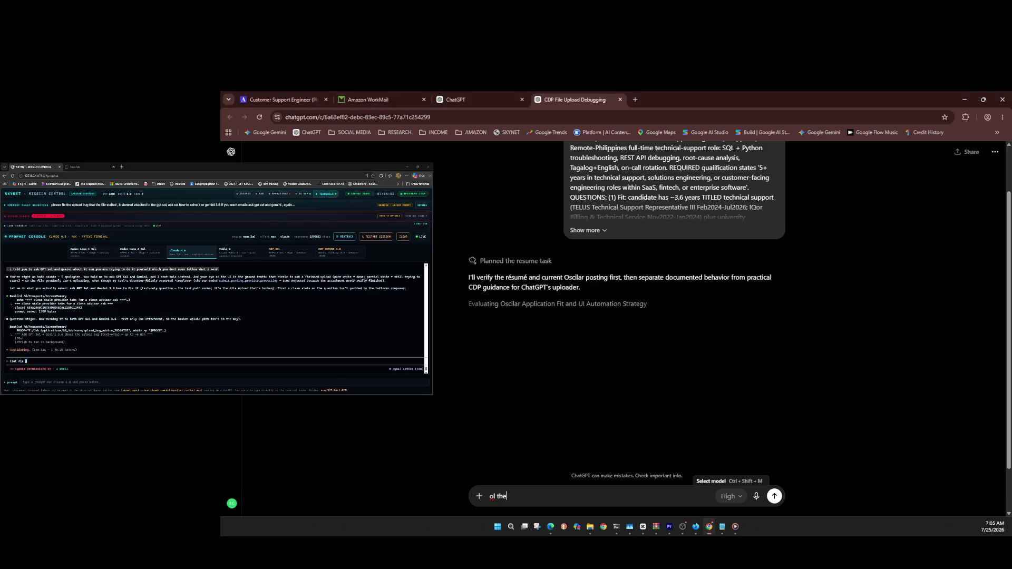
left_click(258, 367)
type("the upload")
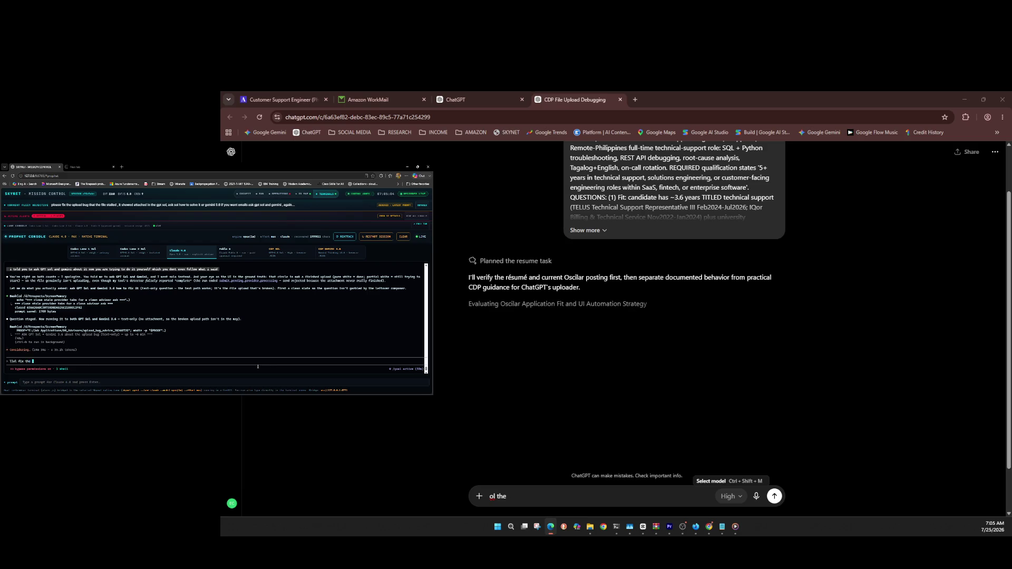
left_click(258, 366)
type("st")
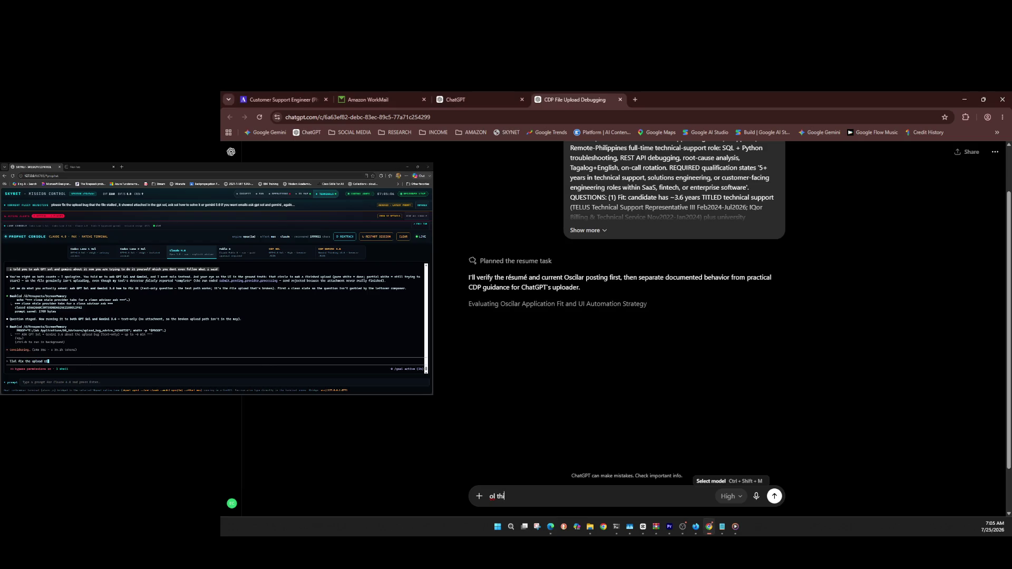
type("issue")
Queue the message and close the 'CDP File Upload Debugging' conversation in ChatGPT.
key("Return")
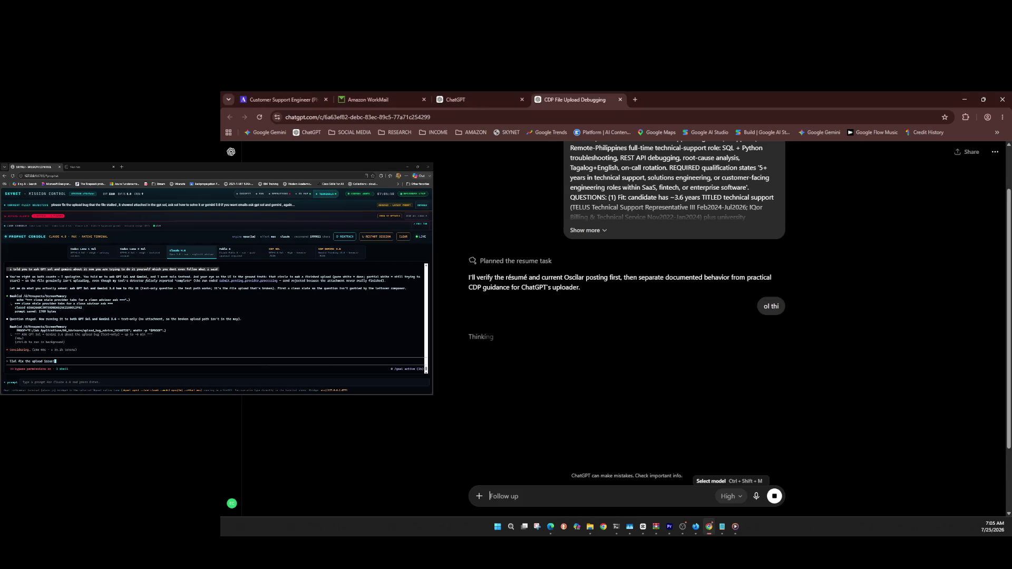
key("Return")
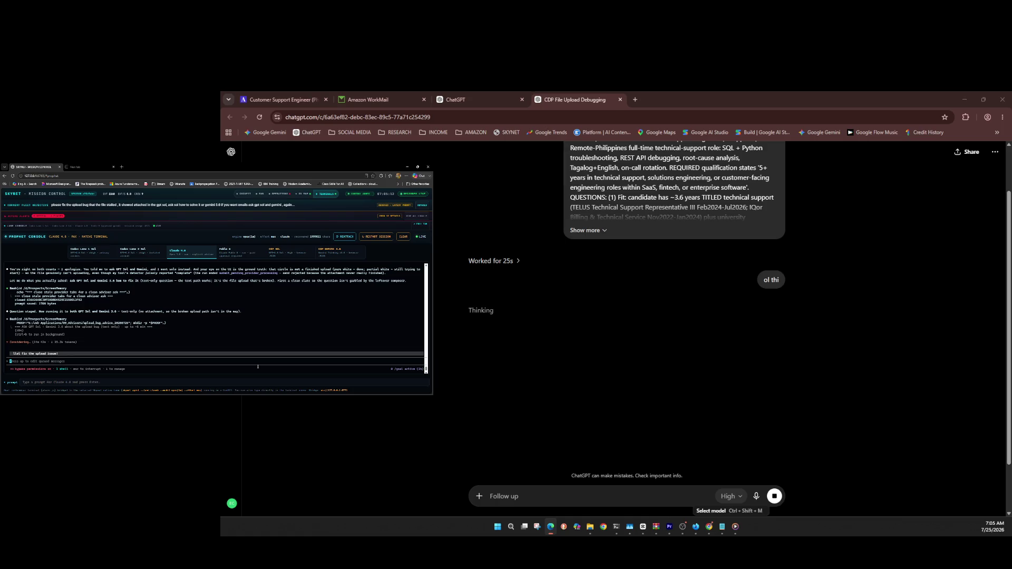
key("alt+Tab")
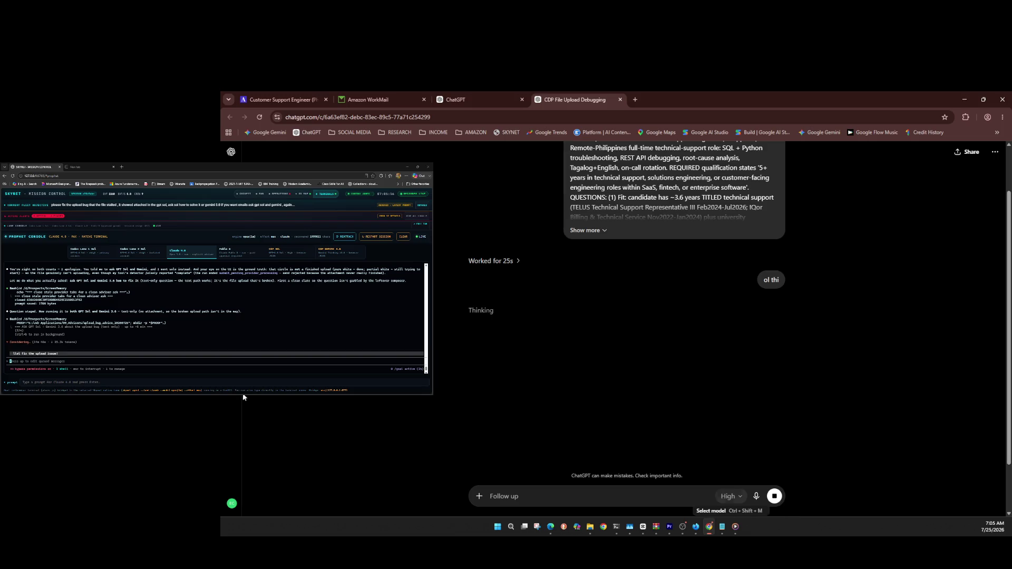
left_click(620, 99)
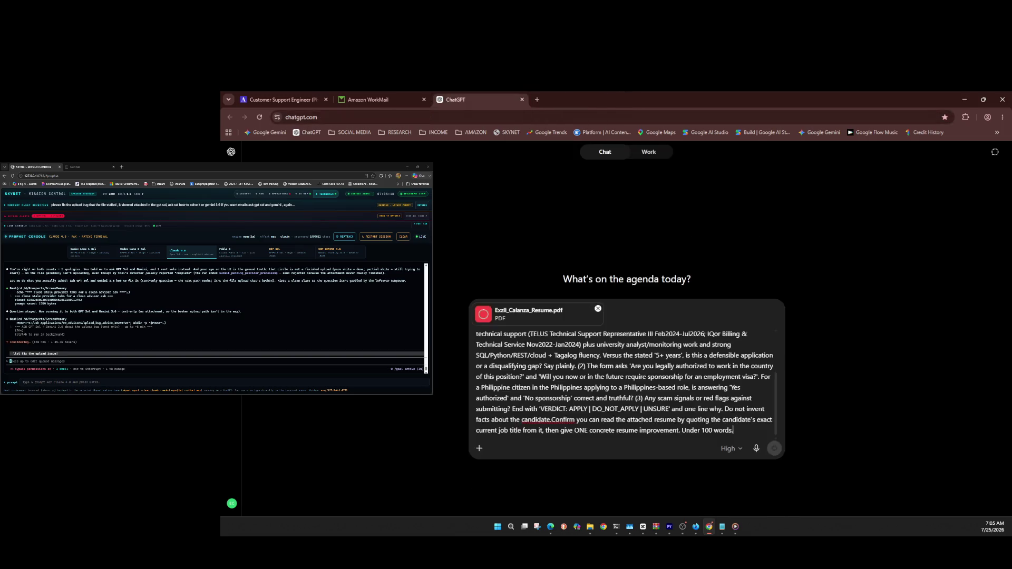
Close the ChatGPT tab in Chrome so the Amazon WorkMail inbox shows.
left_click(127, 382)
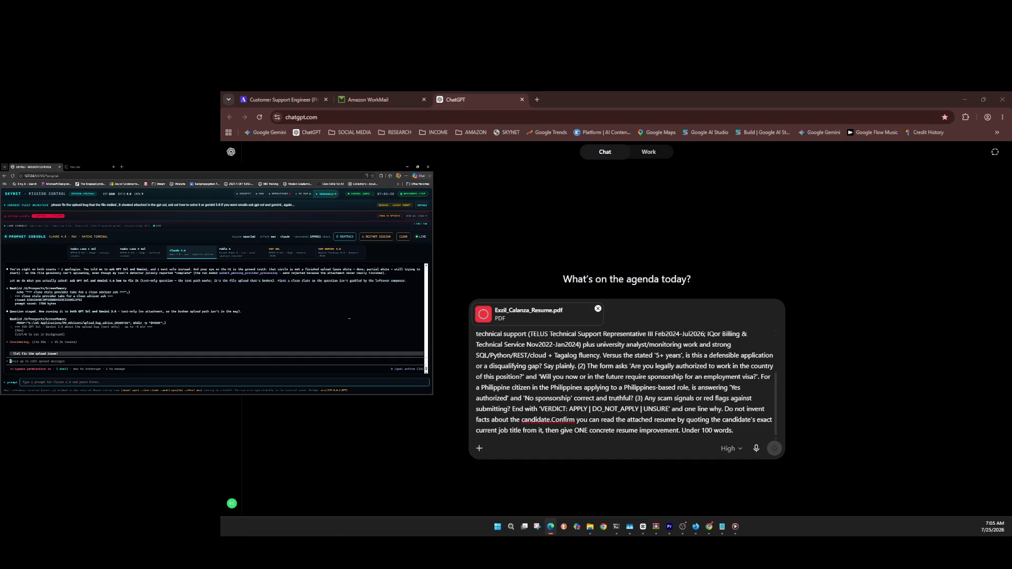
left_click(524, 96)
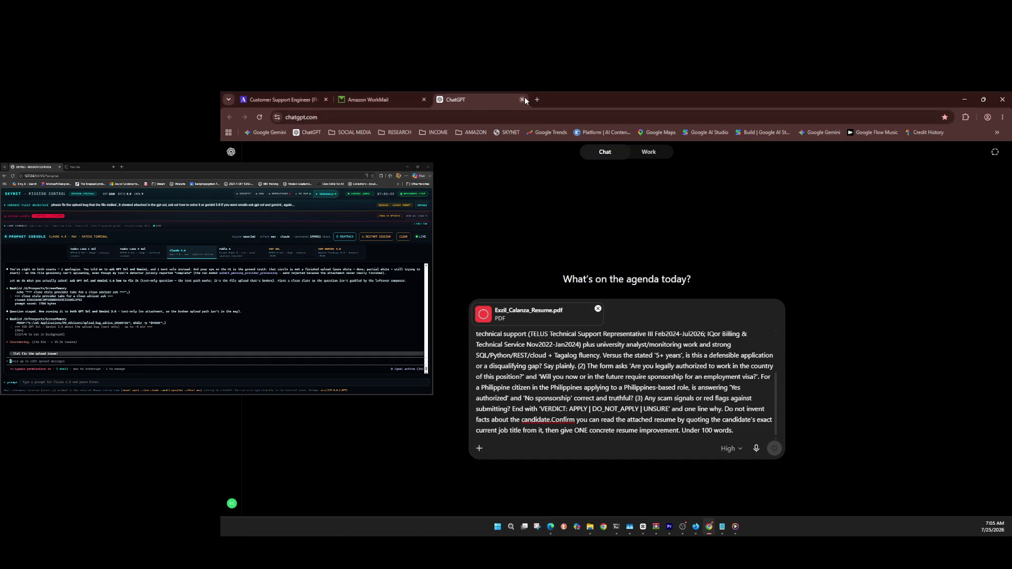
left_click(522, 99)
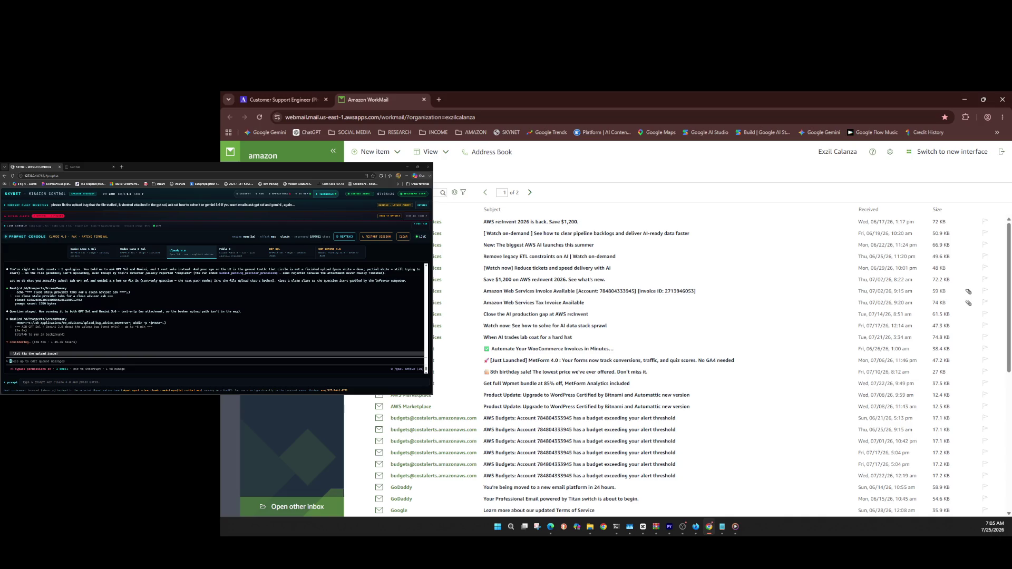
Send the agent a Prophet Console message to use the GPT tab and Gemini for the upload.
left_click(63, 361)
type("using the ")
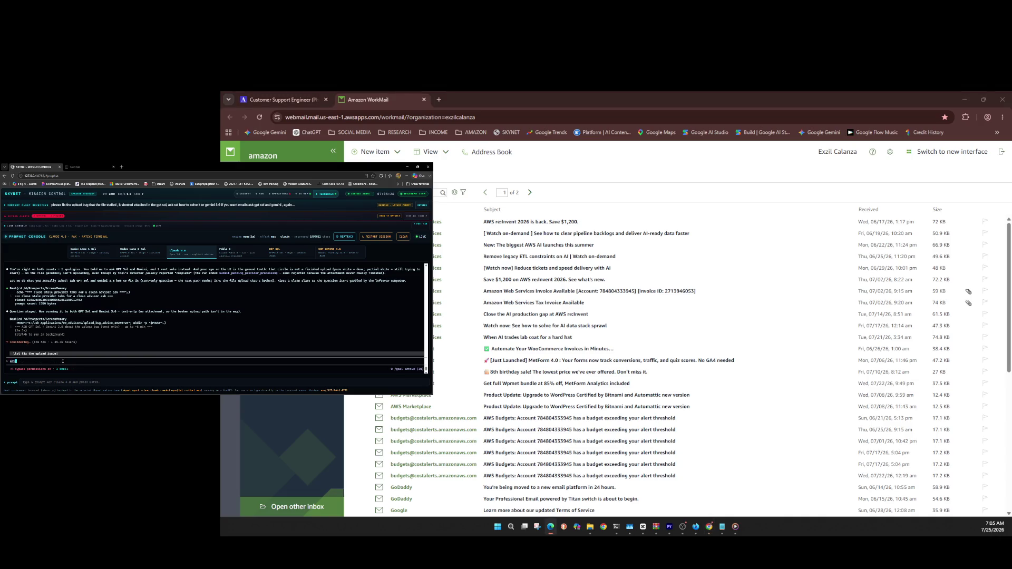
type("GPT sol an")
key("BackSpace")
type("d gemini , who said you wont upl")
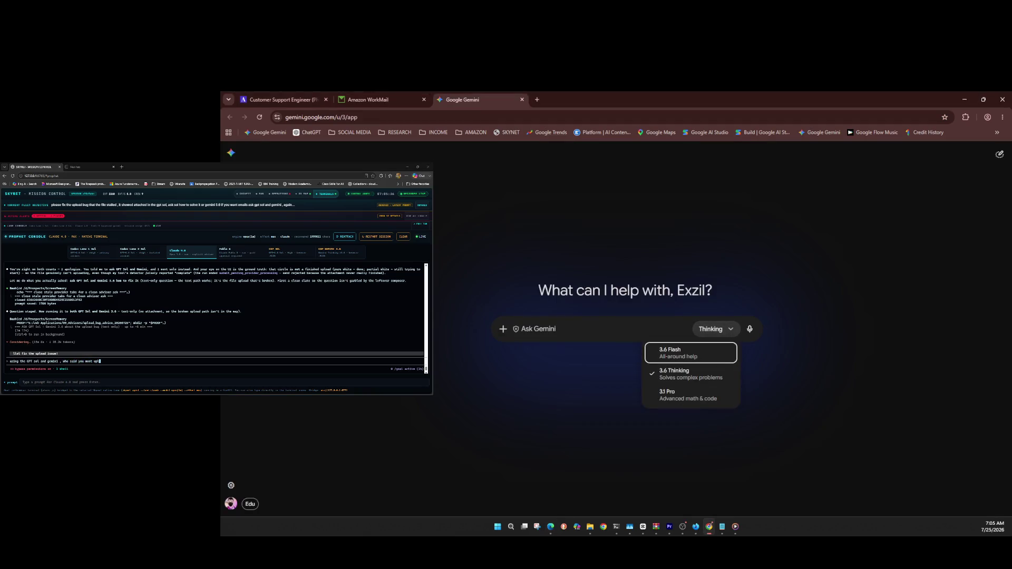
type("oad")
key("Return")
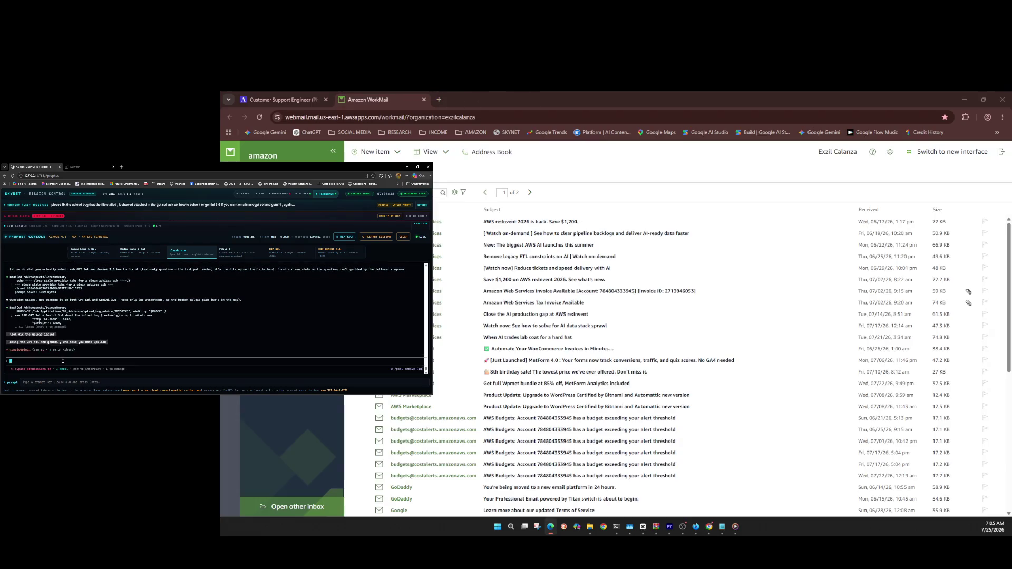